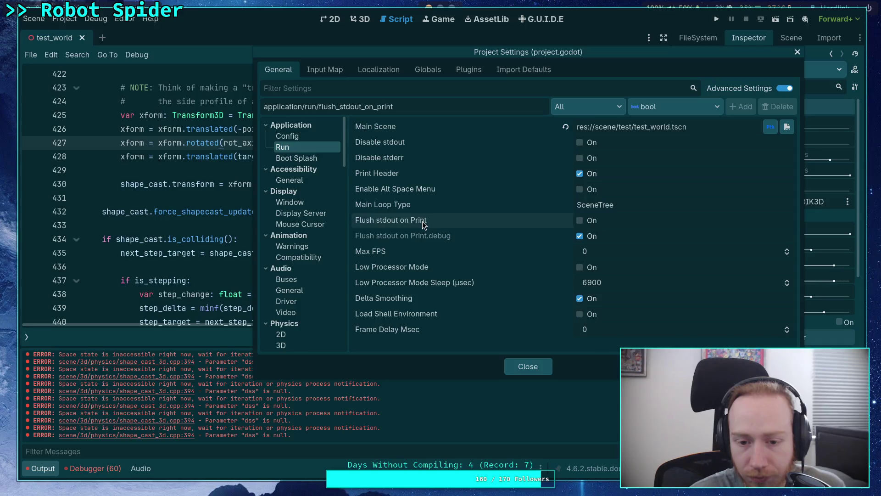
Set Display Server Driver.linuxbsd to wayland, close Project Settings, and run the project.
{"action": "mouse_move", "coordinate": [425, 218]}
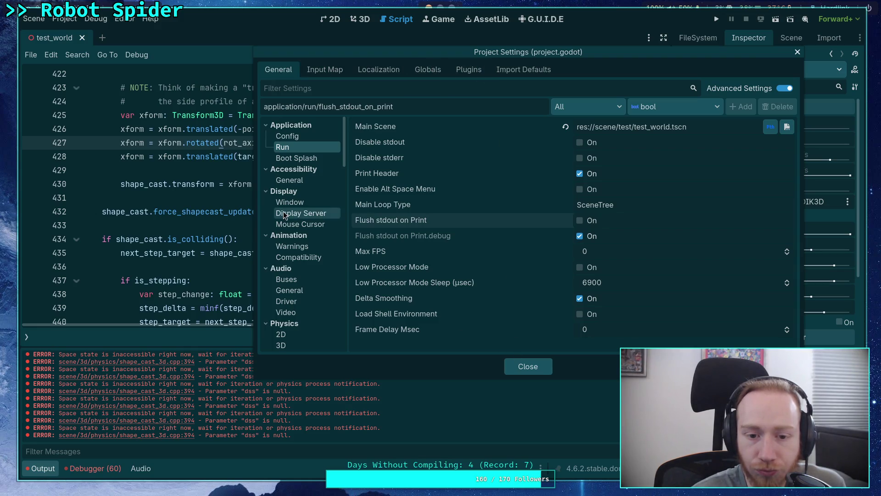
{"action": "left_click", "coordinate": [299, 214]}
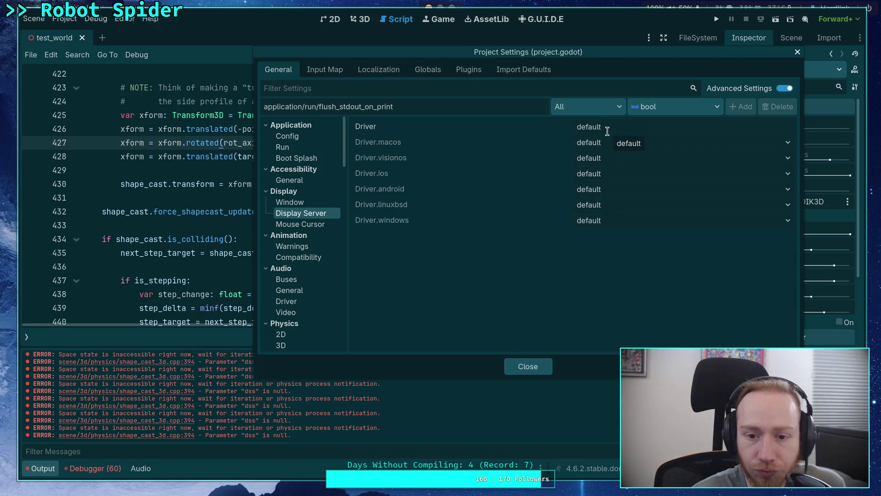
{"action": "left_click", "coordinate": [622, 127]}
{"action": "left_click", "coordinate": [787, 142]}
{"action": "left_click", "coordinate": [712, 287]}
{"action": "left_click", "coordinate": [787, 205]}
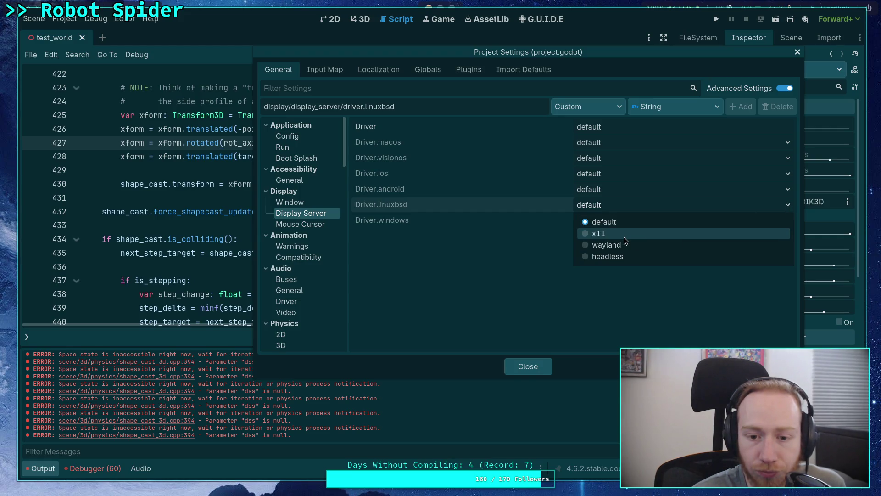
{"action": "left_click", "coordinate": [626, 249]}
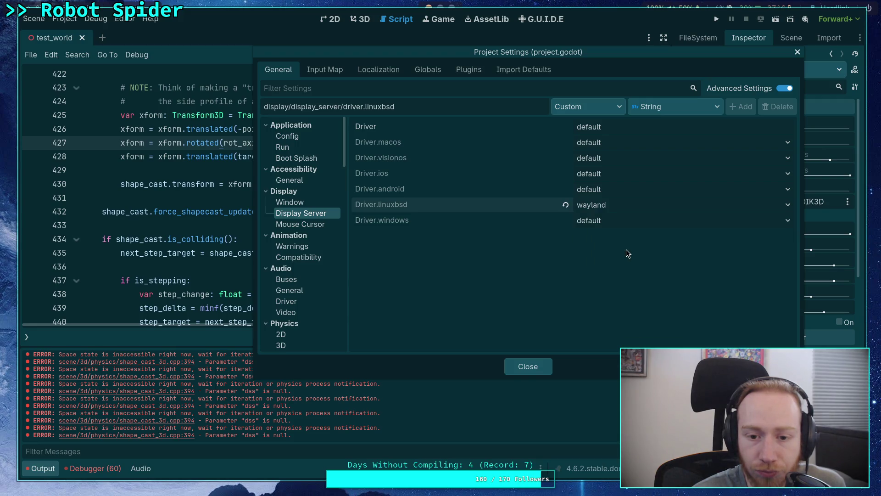
{"action": "left_click", "coordinate": [520, 369]}
{"action": "left_click", "coordinate": [716, 19]}
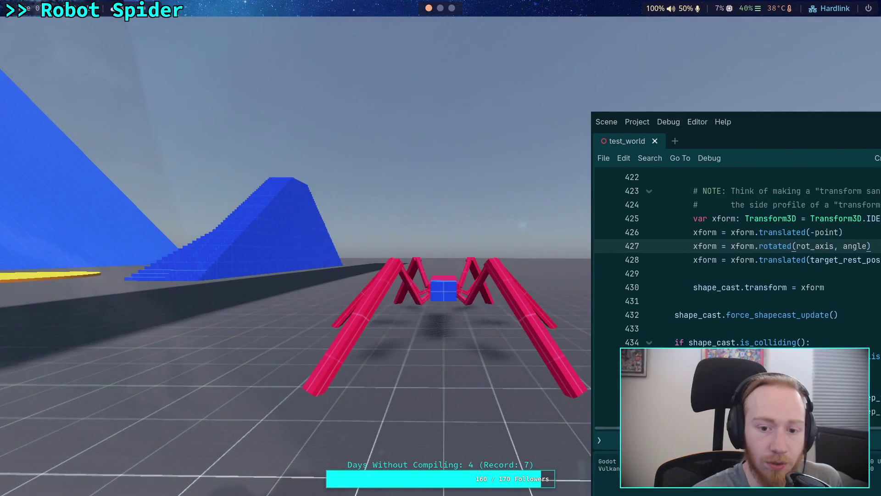
Walk the robot spider forward with W across the test level, then quit with Escape.
{"action": "key", "text": "w"}
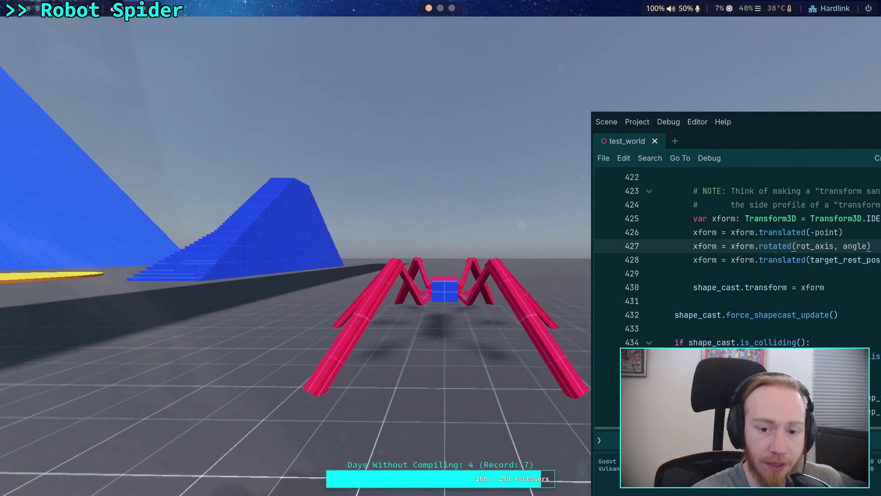
{"action": "key", "text": "w"}
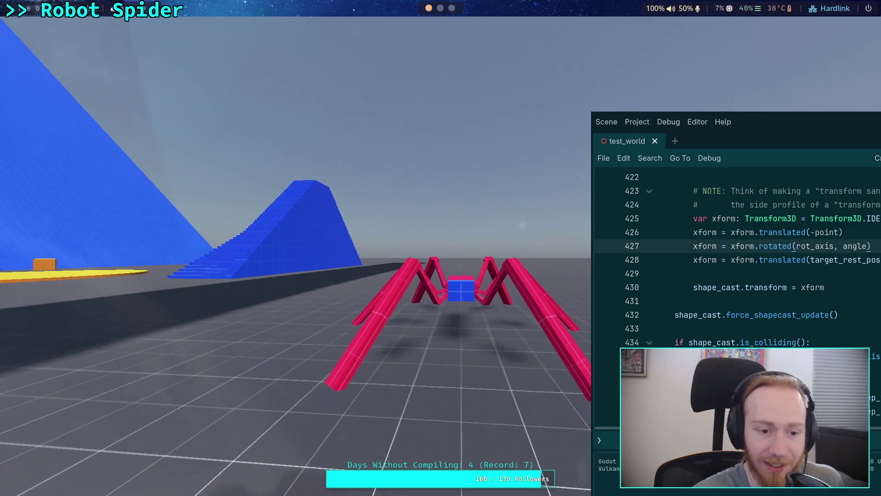
{"action": "key", "text": "w"}
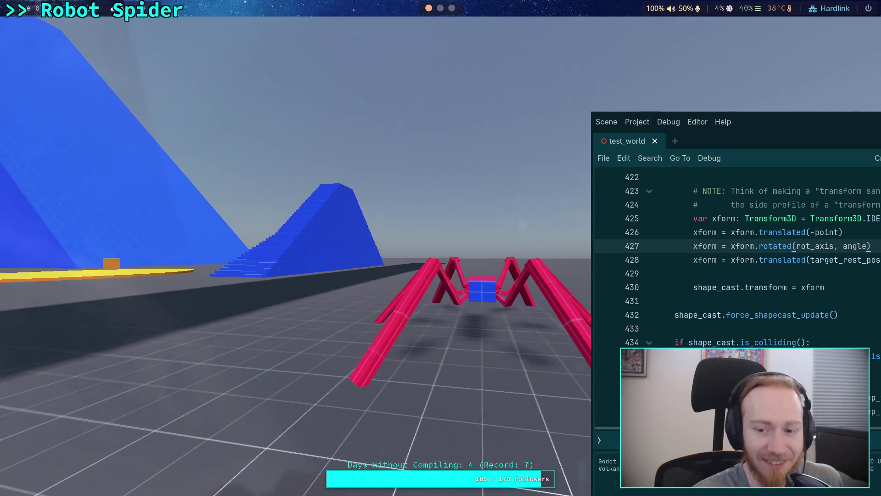
{"action": "key", "text": "w"}
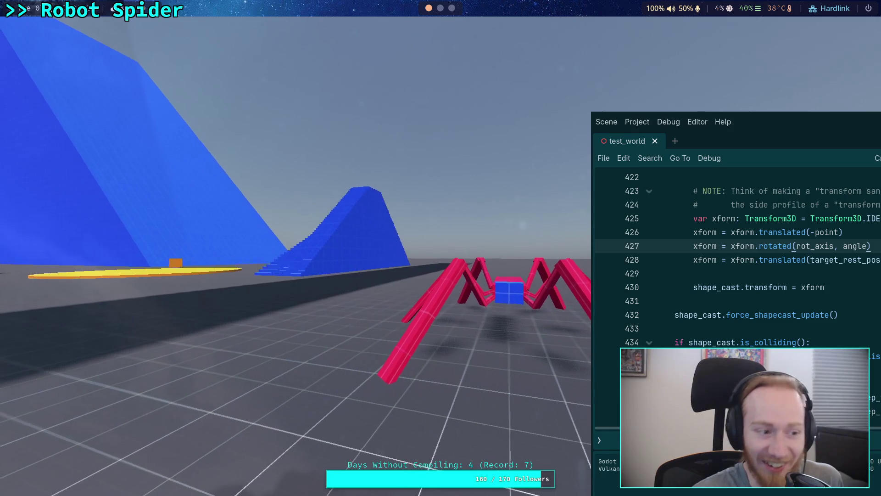
{"action": "key", "text": "Escape"}
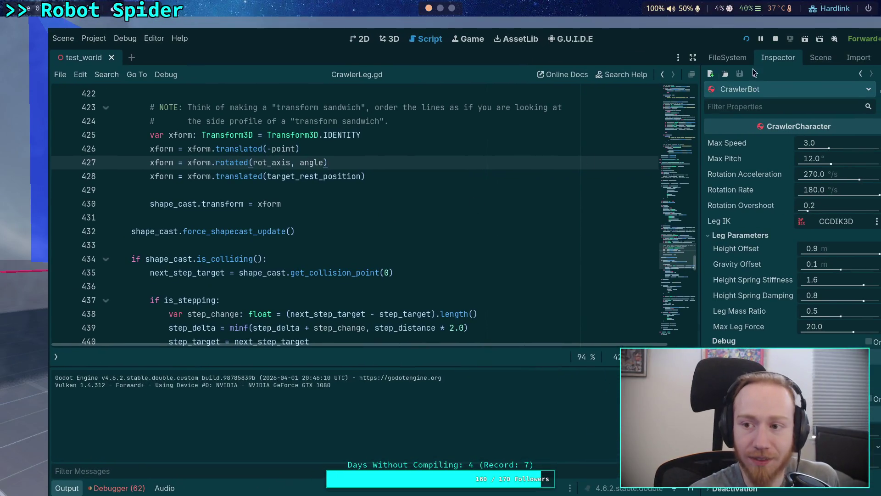
Set the Linux display driver to headless, then briefly run and stop the game.
{"action": "left_click", "coordinate": [153, 38]}
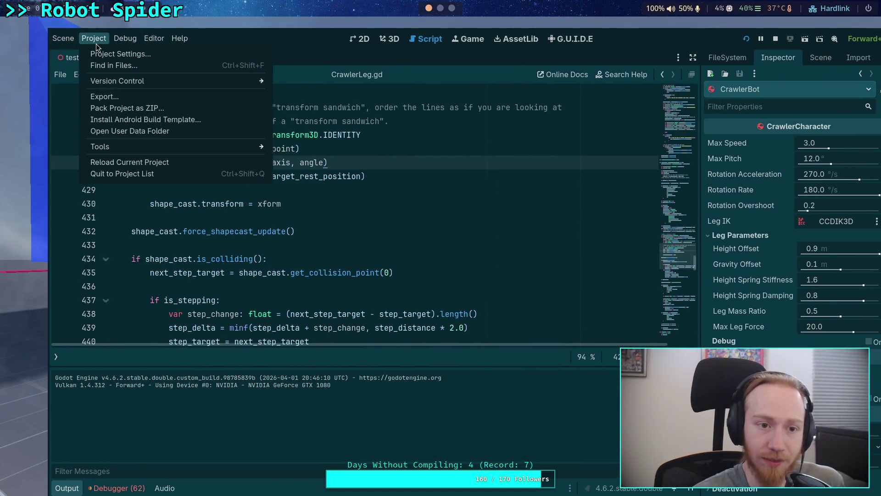
{"action": "left_click", "coordinate": [121, 53]}
{"action": "left_click", "coordinate": [730, 228]}
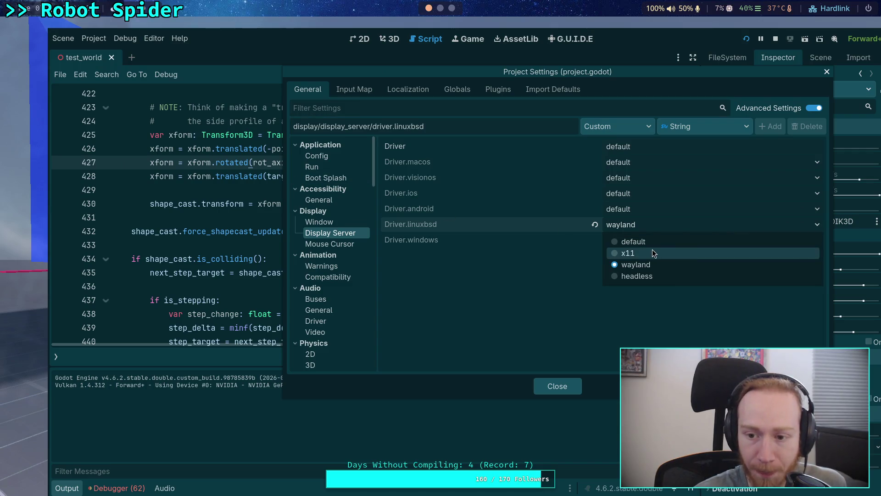
{"action": "left_click", "coordinate": [649, 276]}
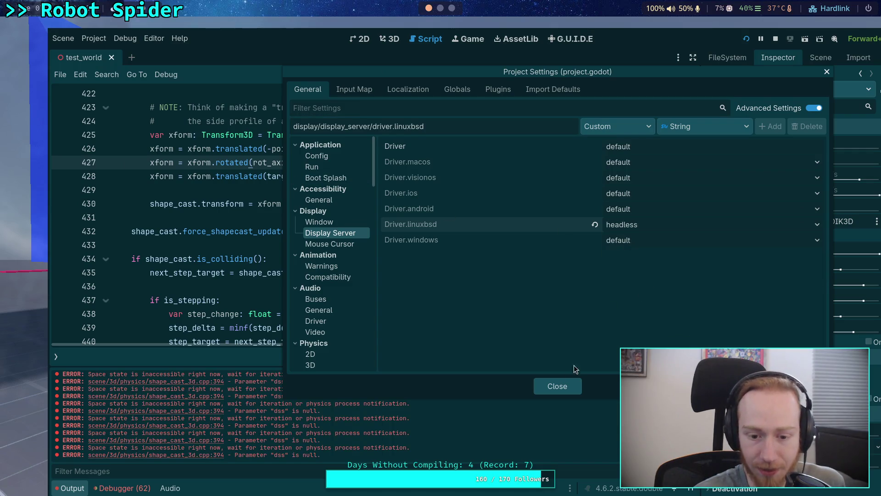
{"action": "left_click", "coordinate": [556, 386]}
{"action": "left_click", "coordinate": [746, 39]}
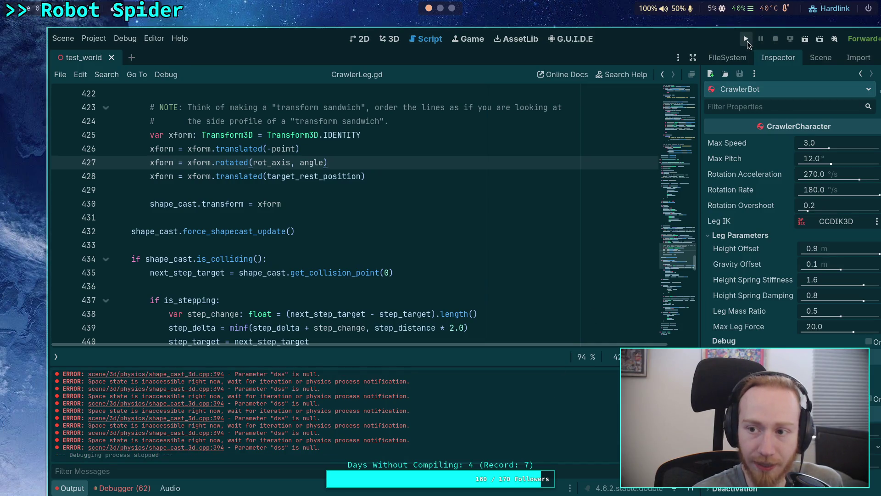
{"action": "left_click", "coordinate": [746, 40]}
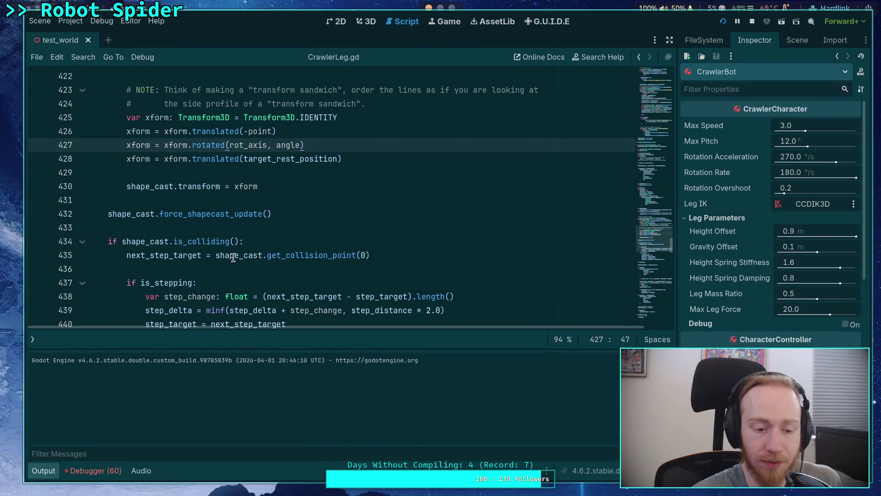
{"action": "mouse_move", "coordinate": [233, 257]}
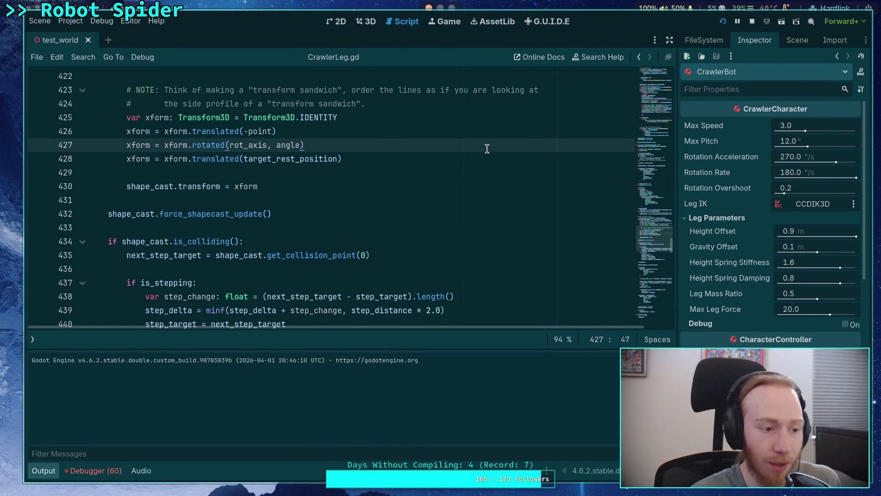
{"action": "left_click", "coordinate": [751, 22]}
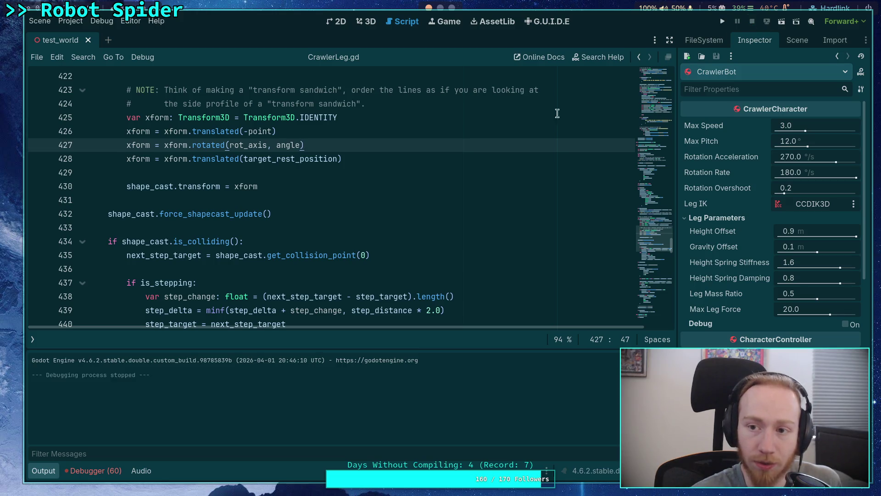
Set the Linux display driver to x11 and launch the game.
{"action": "left_click", "coordinate": [125, 38]}
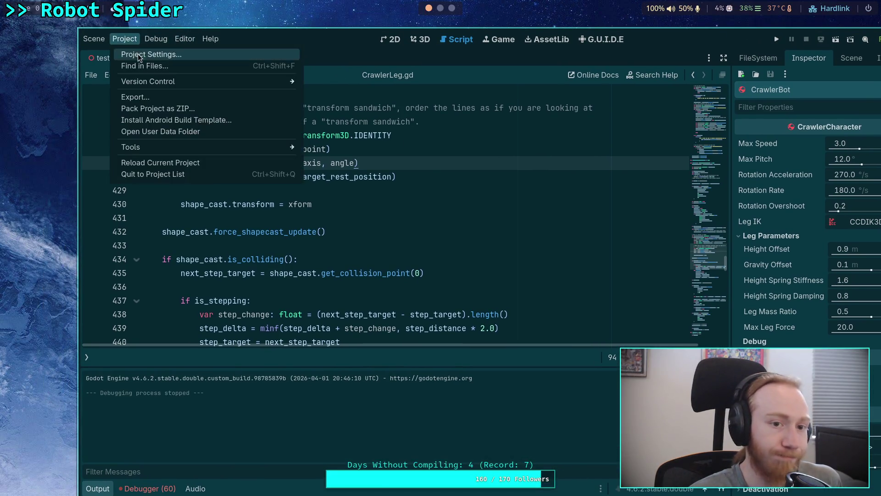
{"action": "left_click", "coordinate": [138, 53]}
{"action": "left_click", "coordinate": [693, 224]}
{"action": "left_click", "coordinate": [661, 254]}
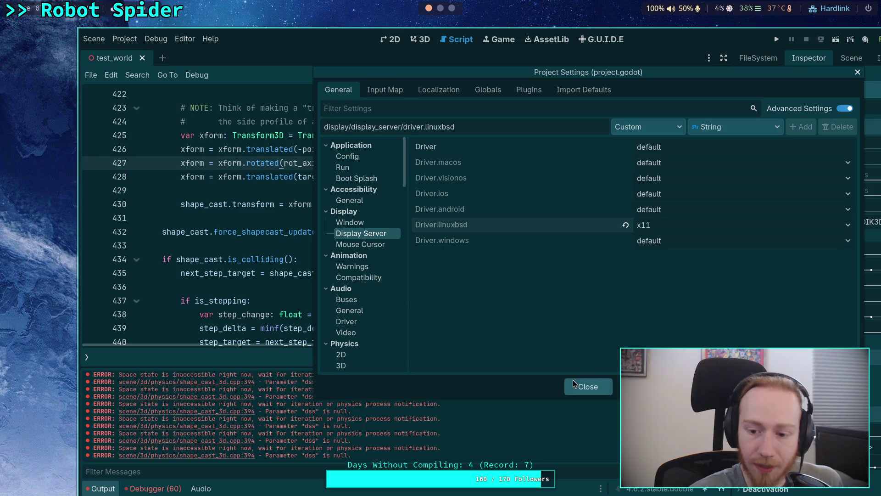
{"action": "left_click", "coordinate": [588, 387]}
{"action": "left_click", "coordinate": [777, 40]}
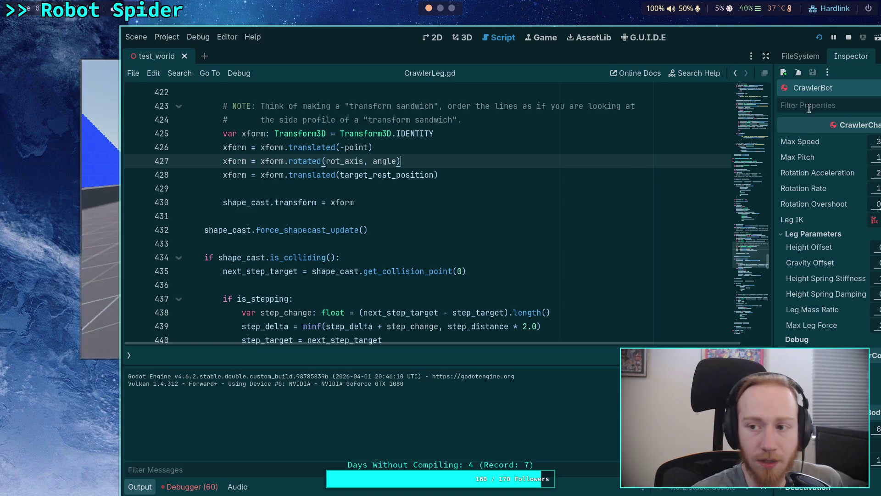
Stop the game, take the editor out of fullscreen, and relaunch the project several times with F5.
{"action": "left_click", "coordinate": [848, 37]}
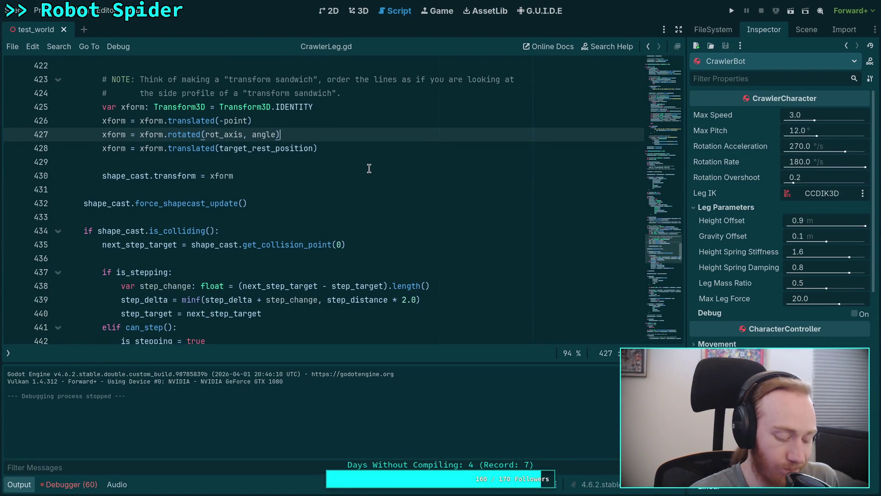
{"action": "key", "text": "super+f"}
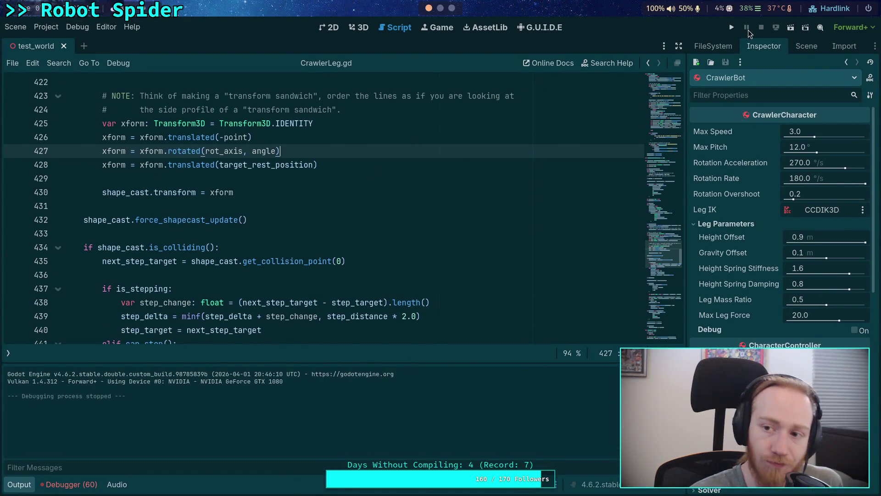
{"action": "left_click", "coordinate": [731, 28]}
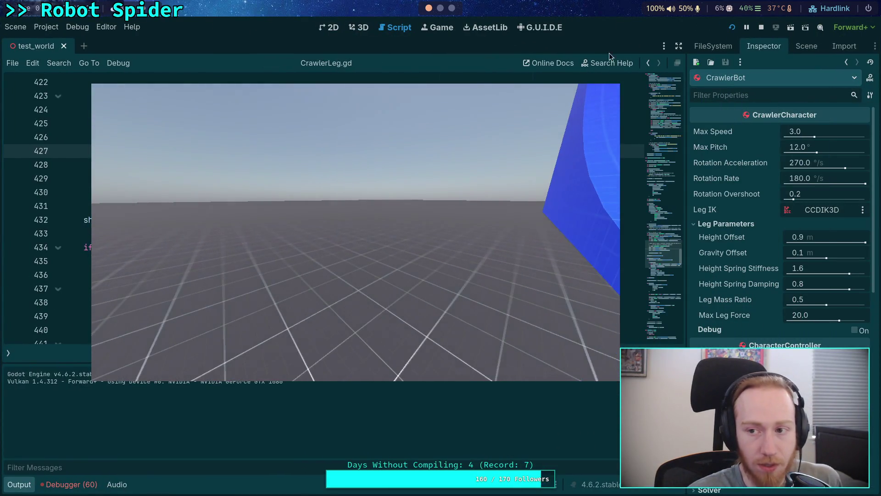
{"action": "left_click", "coordinate": [758, 28]}
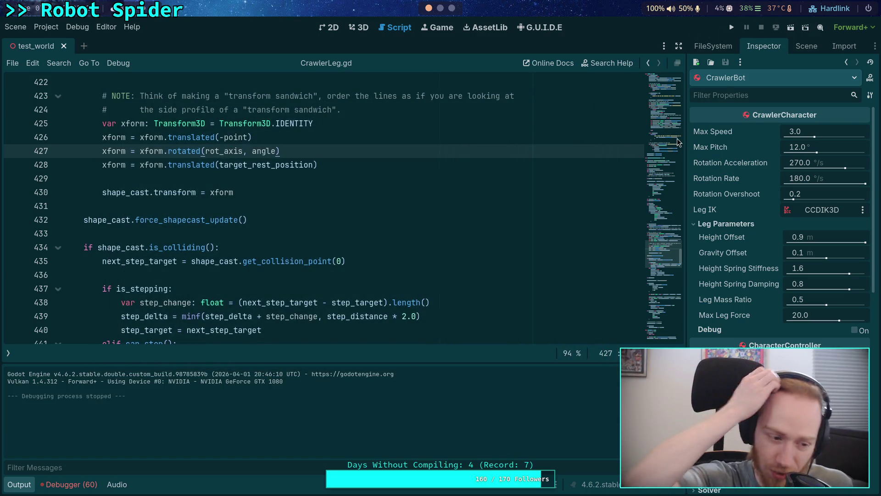
{"action": "key", "text": "F5"}
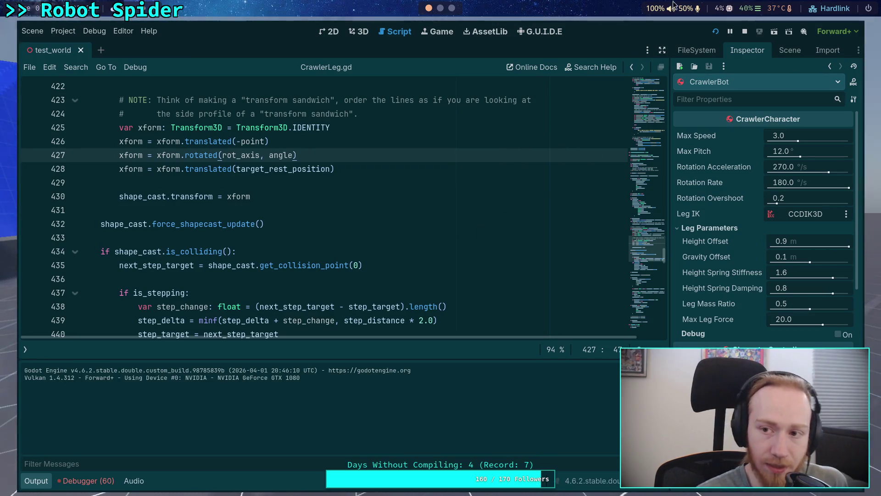
{"action": "left_click", "coordinate": [745, 32]}
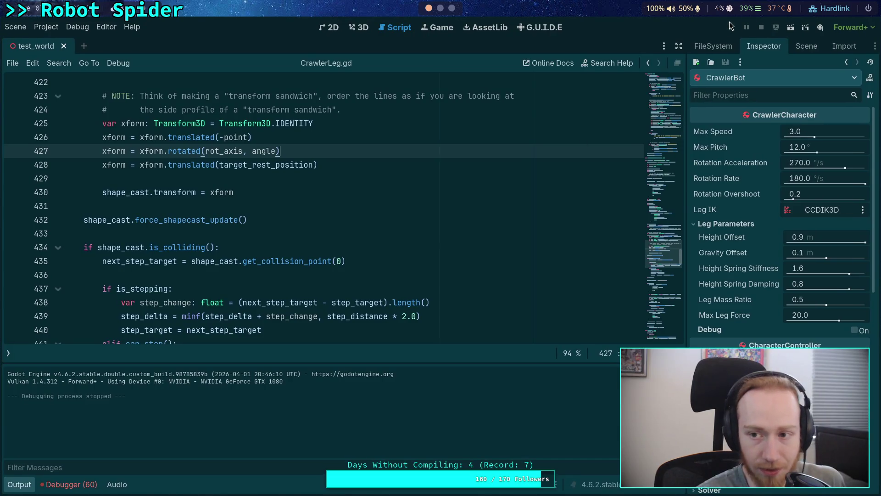
{"action": "left_click", "coordinate": [730, 26]}
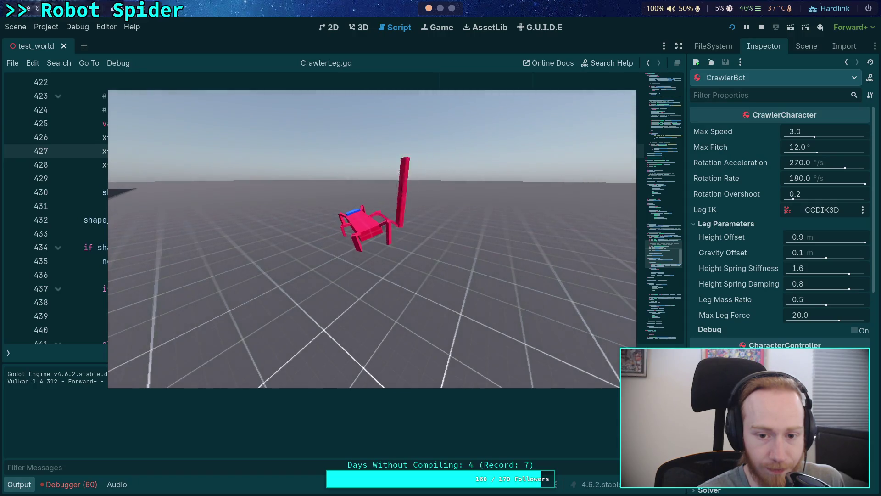
Stop the twisted-leg test run and switch to the Crawler Bot design notes.
{"action": "left_click", "coordinate": [757, 28]}
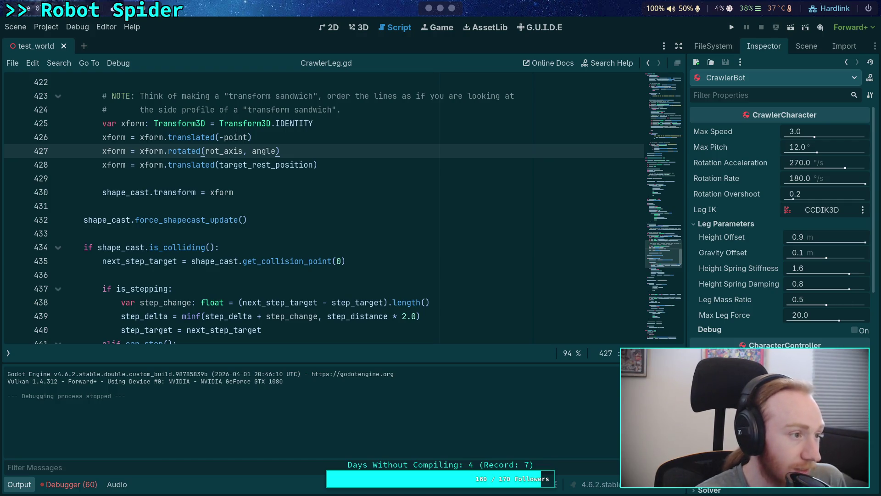
{"action": "key", "text": "alt+Tab"}
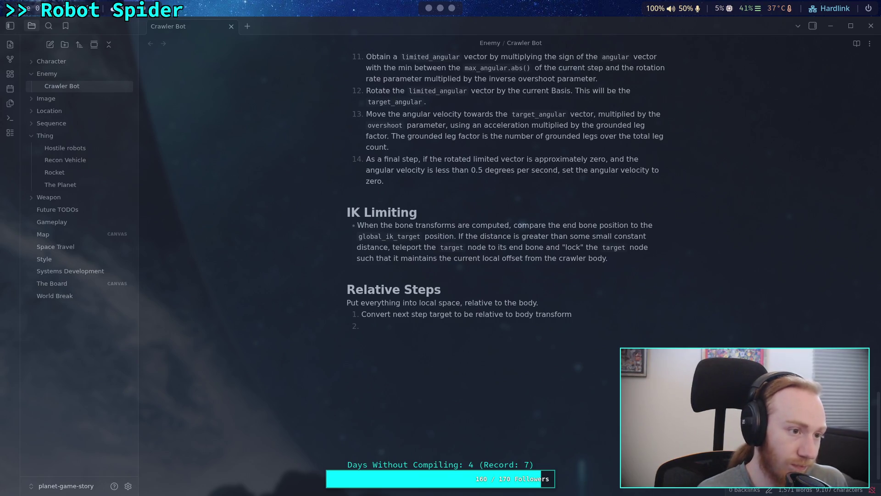
Switch to the browser workspace with the tailslayer GitHub repository.
{"action": "key", "text": "super+4"}
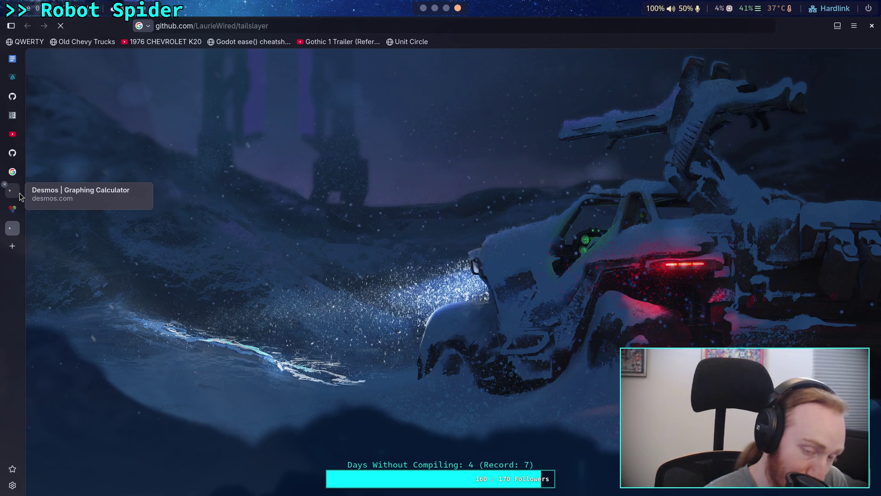
Close the StackExchange rotation tab and read include/tailslayer/hedged_reader.hpp.
{"action": "middle_click", "coordinate": [12, 223]}
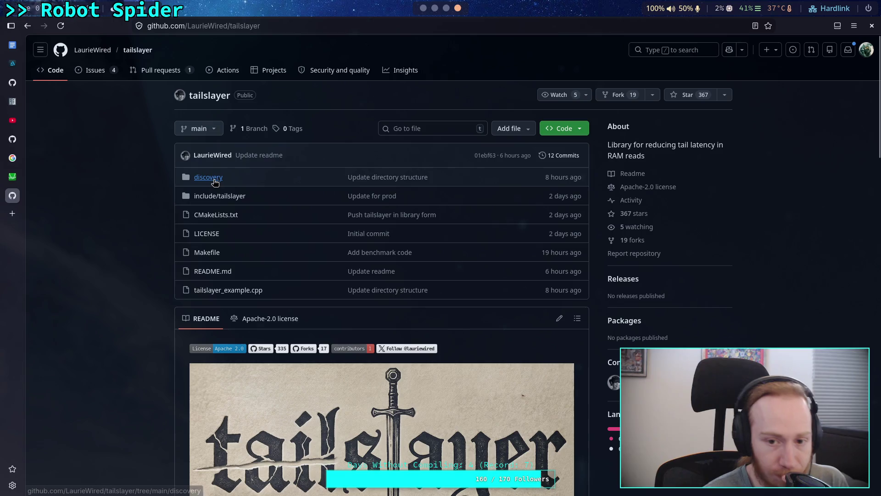
{"action": "left_click", "coordinate": [218, 196]}
{"action": "left_click", "coordinate": [97, 192]}
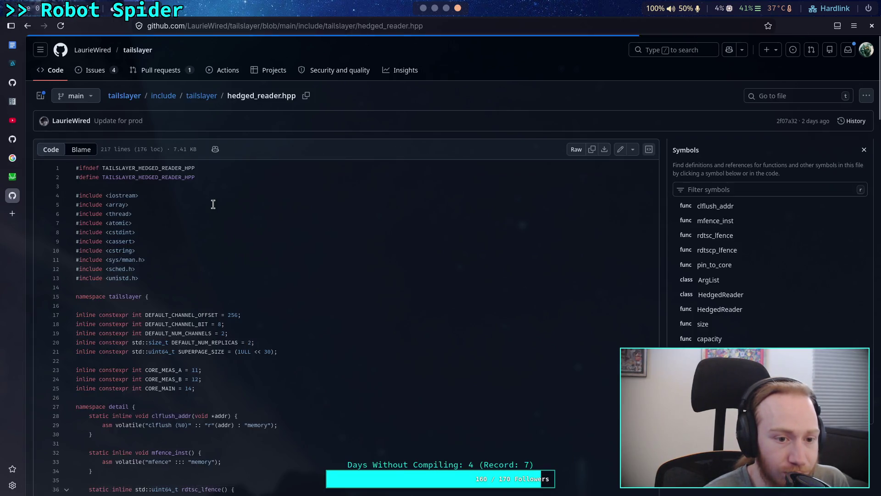
{"action": "scroll", "coordinate": [213, 202], "scroll_direction": "down", "scroll_amount": 10}
{"action": "scroll", "coordinate": [213, 204], "scroll_direction": "down", "scroll_amount": 20}
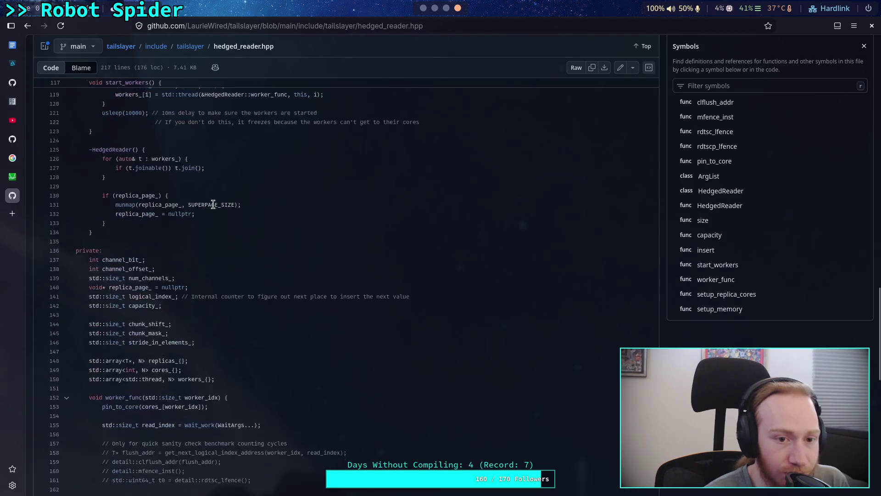
{"action": "left_click", "coordinate": [193, 46]}
{"action": "left_click", "coordinate": [160, 100]}
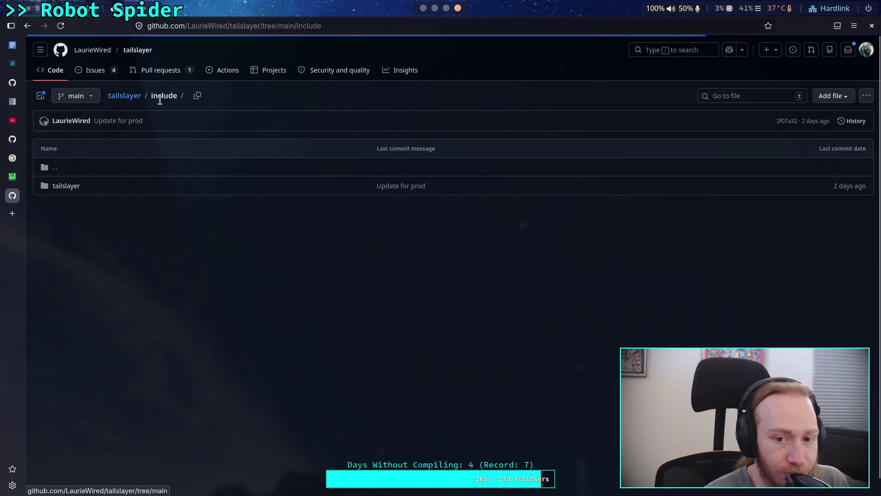
{"action": "left_click", "coordinate": [133, 96]}
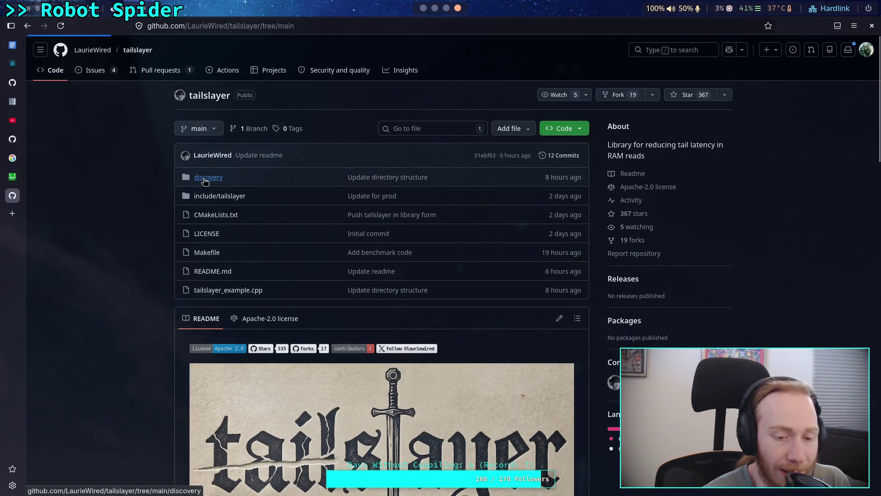
Browse the discovery and benchmark folders and view trefi_probe.c, then return to the repo root.
{"action": "left_click", "coordinate": [202, 177]}
{"action": "left_click", "coordinate": [76, 186]}
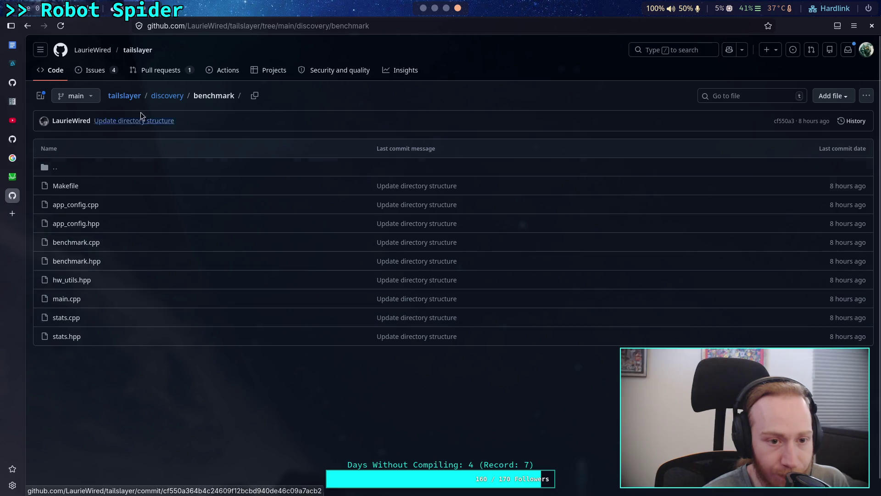
{"action": "left_click", "coordinate": [160, 95]}
{"action": "left_click", "coordinate": [86, 206]}
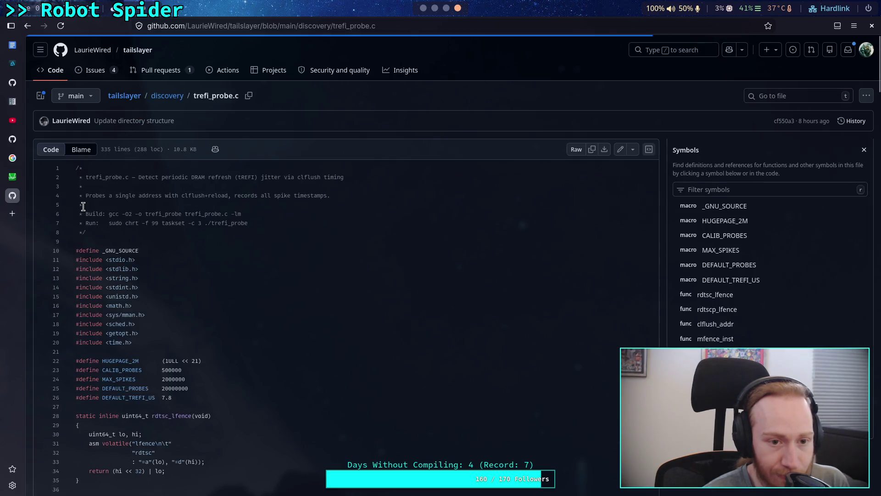
{"action": "left_click", "coordinate": [131, 96]}
{"action": "scroll", "coordinate": [152, 250], "scroll_direction": "down", "scroll_amount": 10}
{"action": "scroll", "coordinate": [149, 250], "scroll_direction": "up", "scroll_amount": 10}
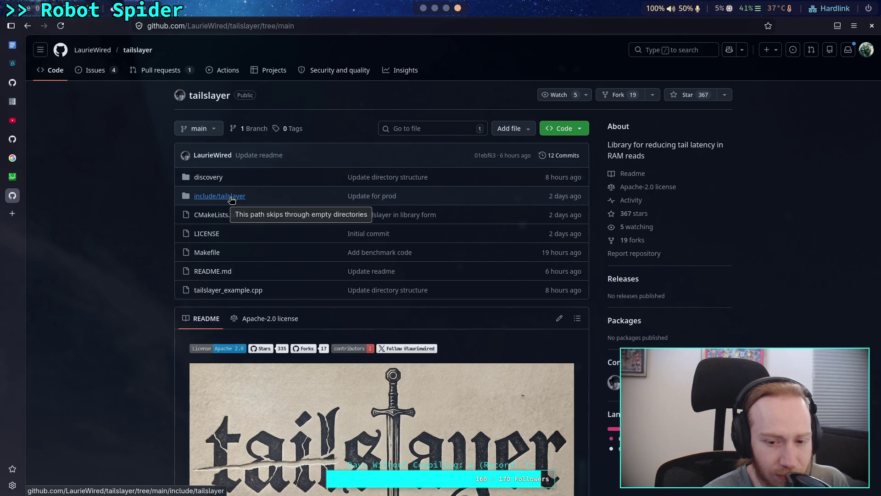
Read tailslayer_example.cpp, highlighting the return statement on line 11.
{"action": "left_click", "coordinate": [240, 290]}
{"action": "scroll", "coordinate": [240, 290], "scroll_direction": "down", "scroll_amount": 6}
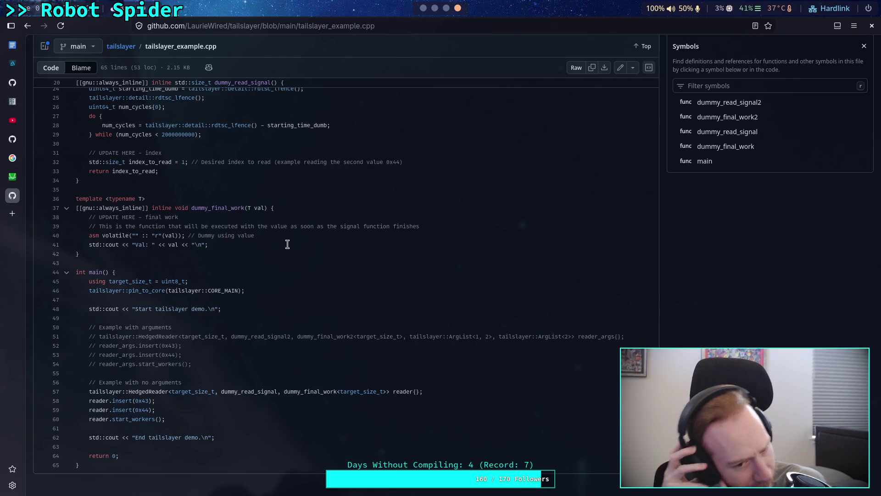
{"action": "scroll", "coordinate": [189, 148], "scroll_direction": "up", "scroll_amount": 5}
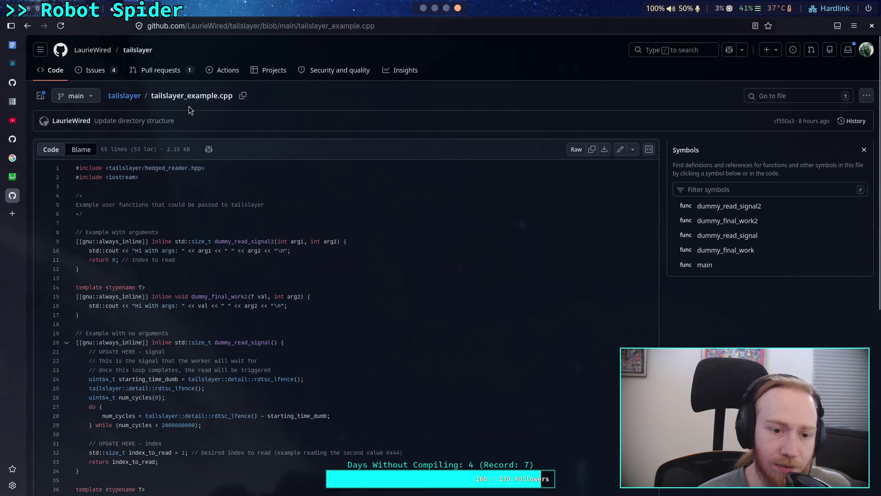
{"action": "scroll", "coordinate": [230, 211], "scroll_direction": "down", "scroll_amount": 3}
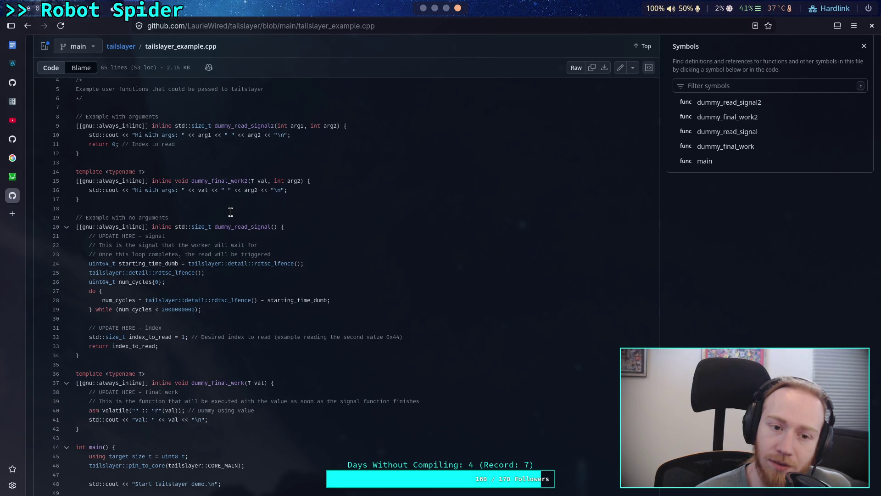
{"action": "left_click_drag", "start_coordinate": [175, 143], "coordinate": [86, 144]}
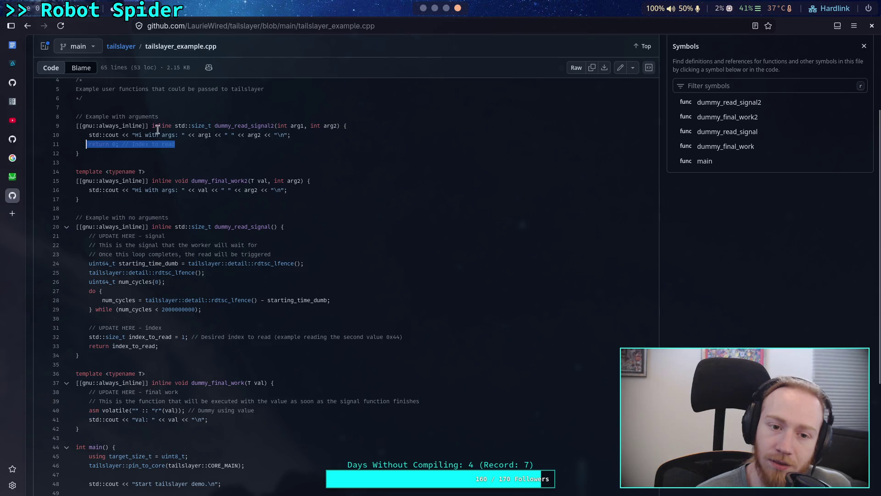
{"action": "scroll", "coordinate": [272, 269], "scroll_direction": "down", "scroll_amount": 1}
{"action": "scroll", "coordinate": [273, 268], "scroll_direction": "down", "scroll_amount": 5}
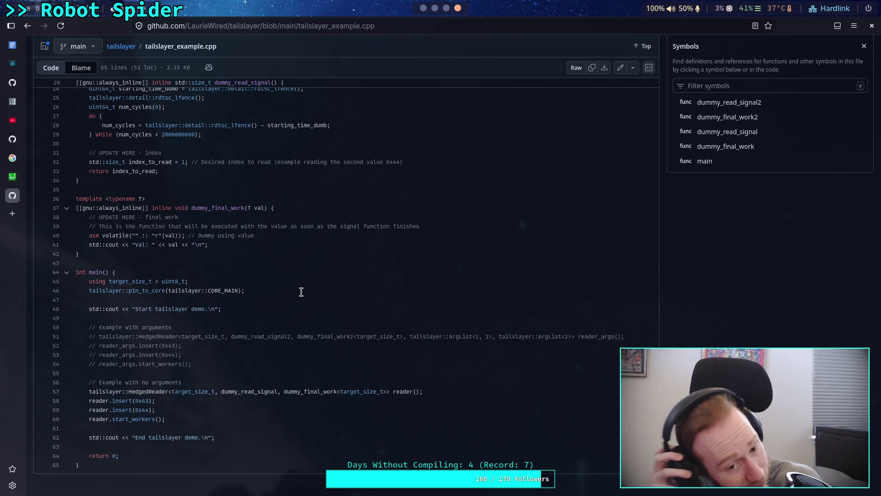
{"action": "left_click", "coordinate": [120, 47]}
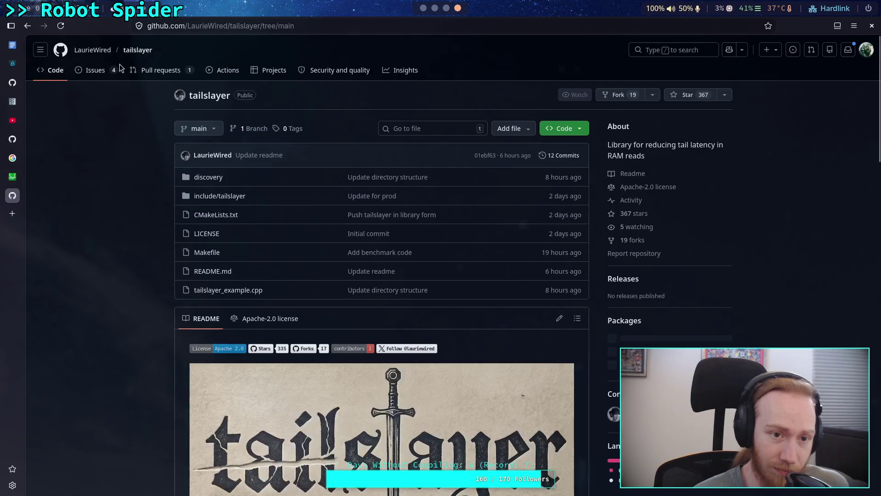
Open hedged_reader.hpp and examine the usleep delay and its comment around line 121.
{"action": "left_click", "coordinate": [235, 196]}
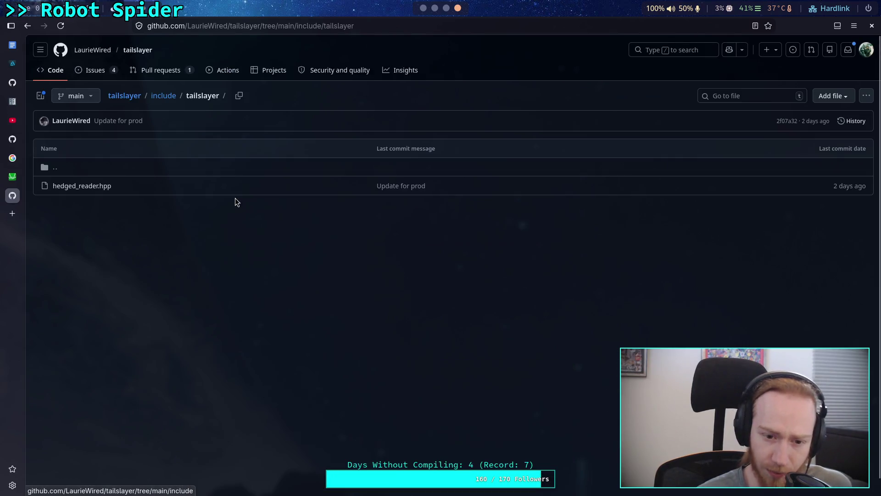
{"action": "left_click", "coordinate": [78, 186]}
{"action": "scroll", "coordinate": [293, 256], "scroll_direction": "down", "scroll_amount": 10}
{"action": "scroll", "coordinate": [294, 258], "scroll_direction": "down", "scroll_amount": 15}
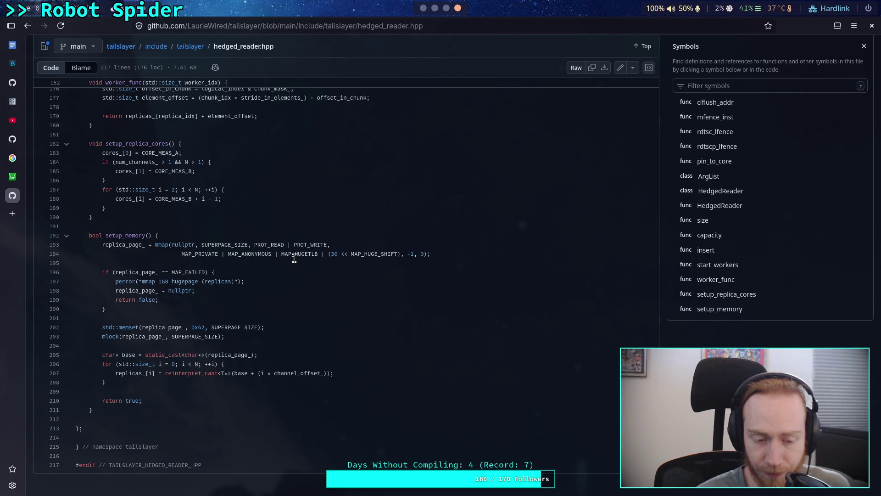
{"action": "scroll", "coordinate": [294, 257], "scroll_direction": "up", "scroll_amount": 7}
{"action": "scroll", "coordinate": [294, 257], "scroll_direction": "up", "scroll_amount": 10}
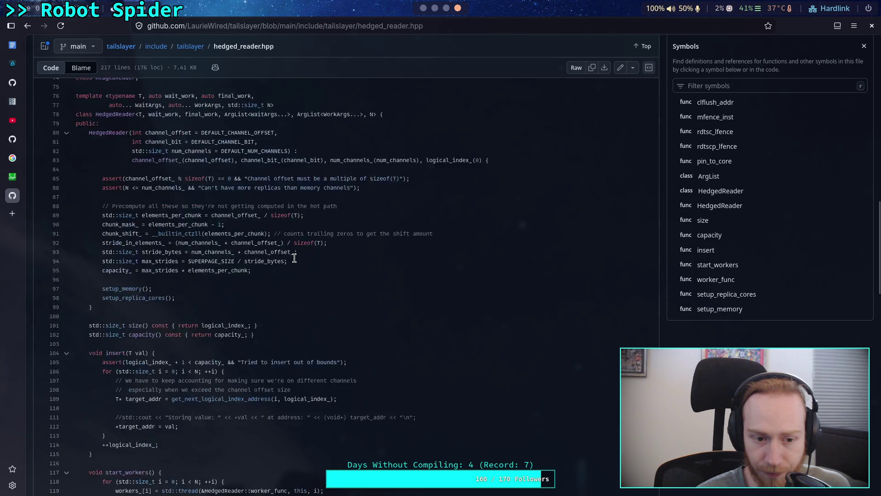
{"action": "scroll", "coordinate": [294, 258], "scroll_direction": "down", "scroll_amount": 5}
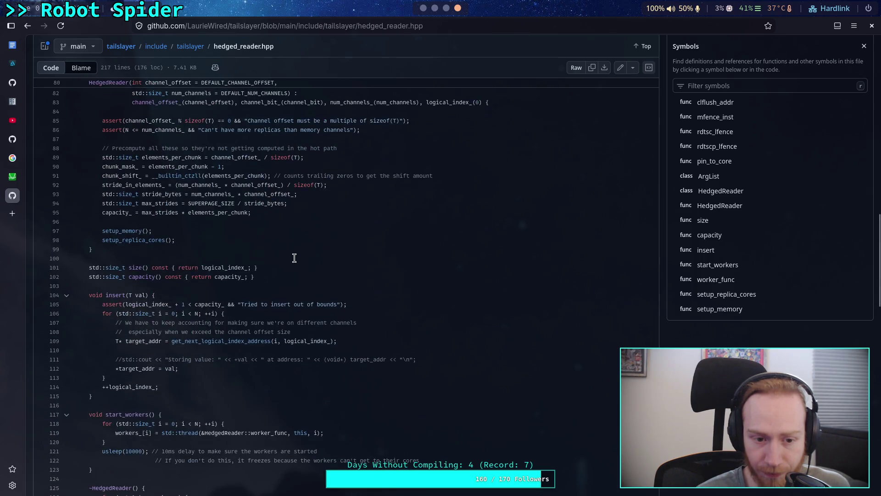
{"action": "scroll", "coordinate": [294, 257], "scroll_direction": "down", "scroll_amount": 4}
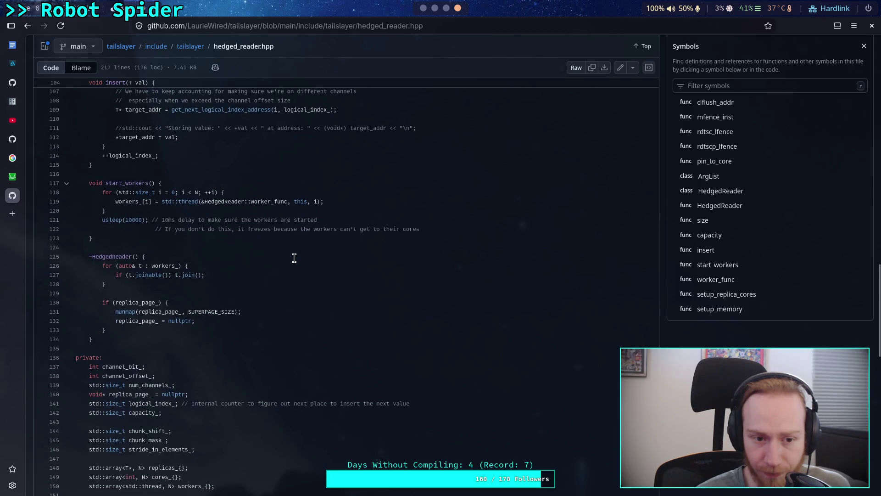
{"action": "scroll", "coordinate": [294, 257], "scroll_direction": "down", "scroll_amount": 2}
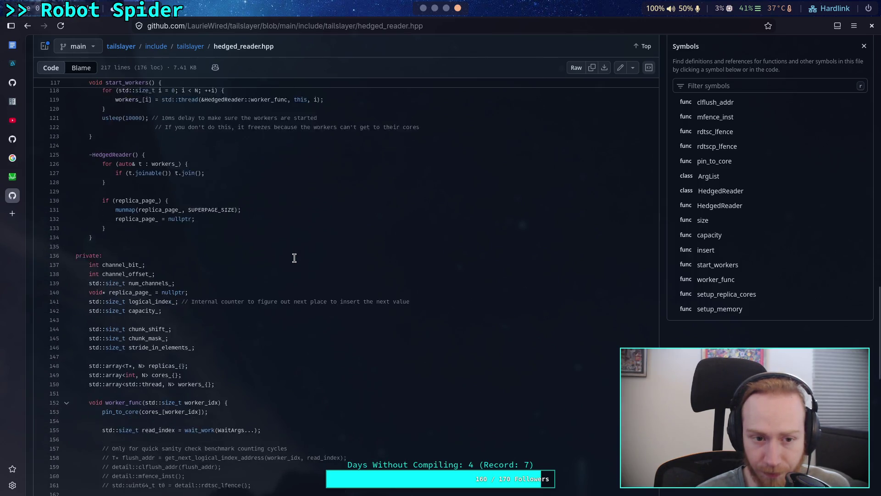
{"action": "scroll", "coordinate": [295, 258], "scroll_direction": "up", "scroll_amount": 2}
{"action": "left_click_drag", "start_coordinate": [168, 163], "coordinate": [340, 177]}
{"action": "left_click", "coordinate": [341, 177]}
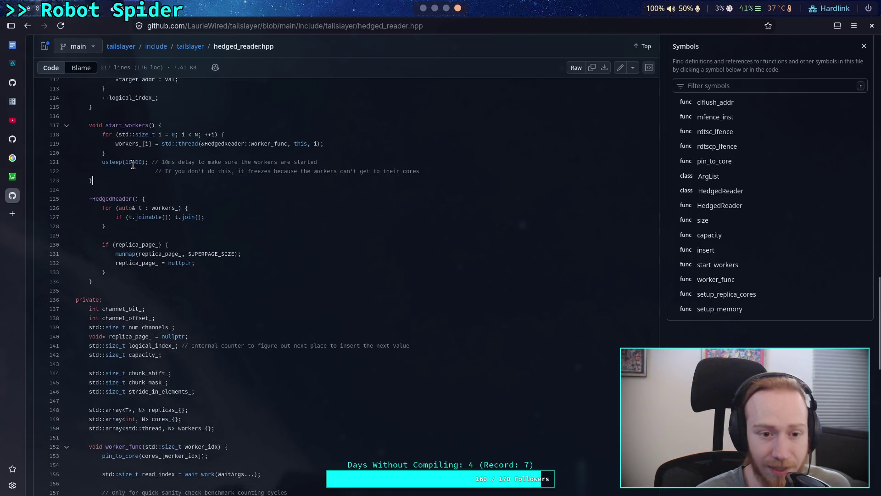
{"action": "left_click", "coordinate": [169, 192]}
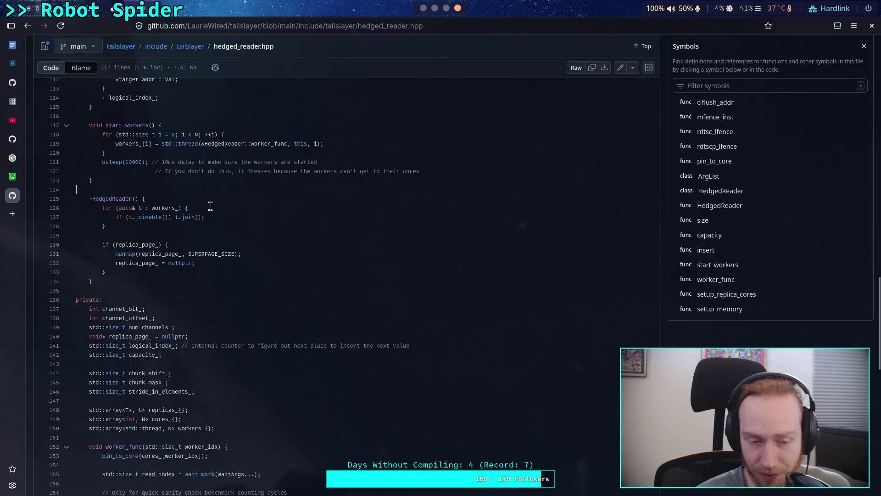
{"action": "mouse_move", "coordinate": [102, 162]}
{"action": "left_mouse_down"}
{"action": "mouse_move", "coordinate": [116, 162]}
{"action": "mouse_move", "coordinate": [106, 161]}
{"action": "left_mouse_up"}
{"action": "left_click", "coordinate": [116, 163]}
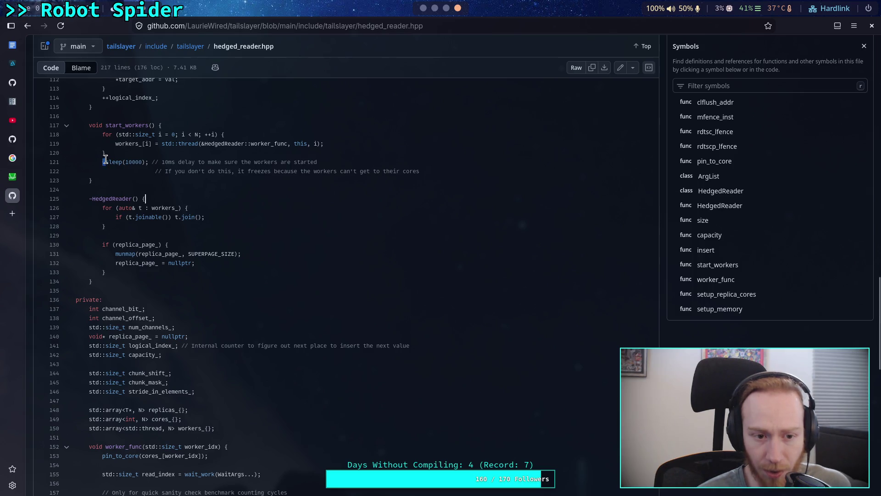
{"action": "left_click", "coordinate": [227, 205]}
Highlight the mfence asm statement on line 33 and hi in the rdtsc return, then return to the repo page.
{"action": "scroll", "coordinate": [226, 197], "scroll_direction": "up", "scroll_amount": 5}
{"action": "scroll", "coordinate": [225, 197], "scroll_direction": "up", "scroll_amount": 11}
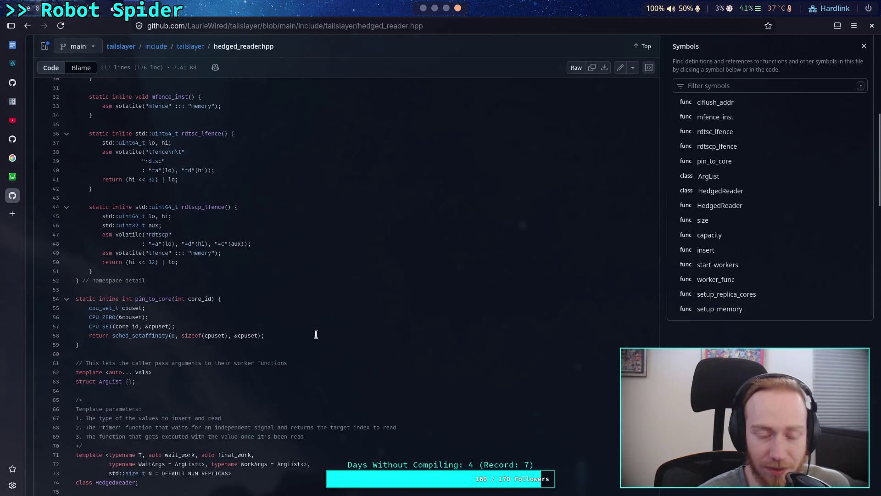
{"action": "scroll", "coordinate": [316, 334], "scroll_direction": "up", "scroll_amount": 1}
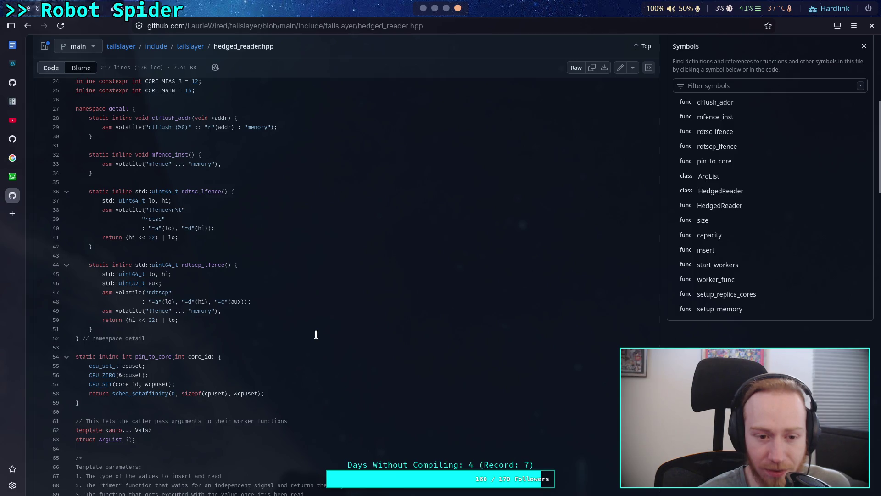
{"action": "scroll", "coordinate": [315, 334], "scroll_direction": "up", "scroll_amount": 1}
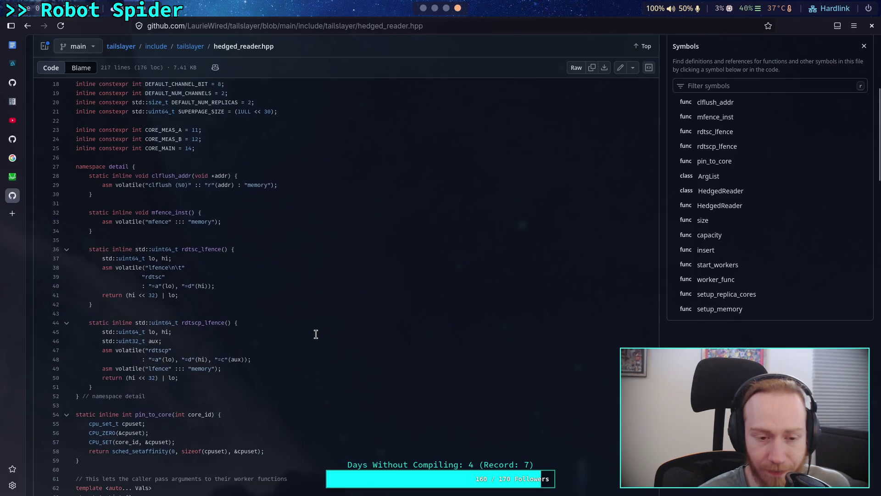
{"action": "left_click_drag", "start_coordinate": [92, 221], "coordinate": [249, 224]}
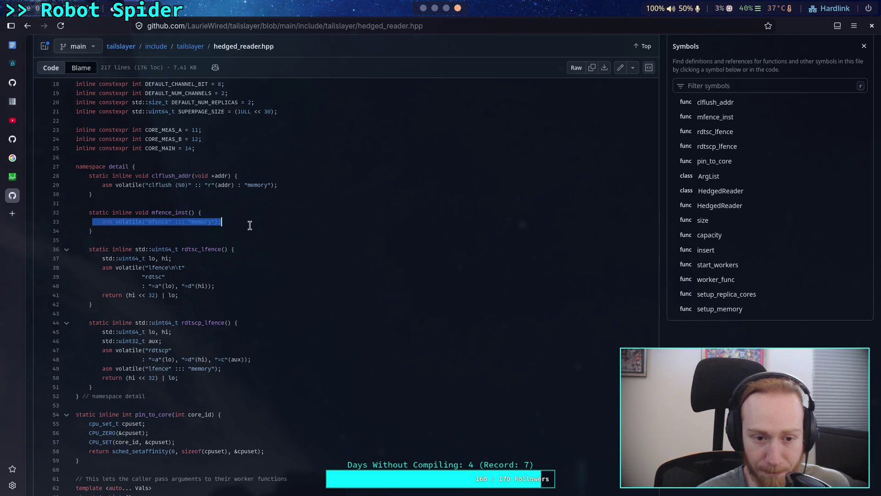
{"action": "left_click", "coordinate": [238, 243]}
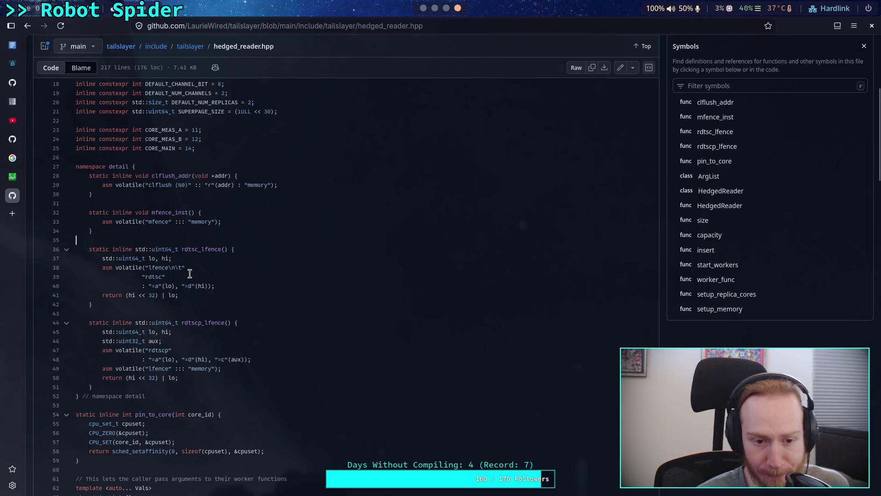
{"action": "left_click_drag", "start_coordinate": [129, 295], "coordinate": [134, 296]}
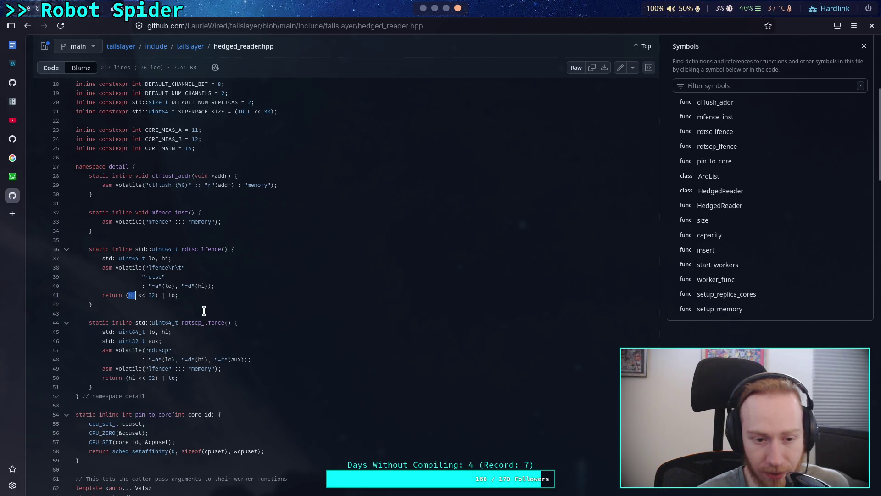
{"action": "scroll", "coordinate": [204, 310], "scroll_direction": "up", "scroll_amount": 5}
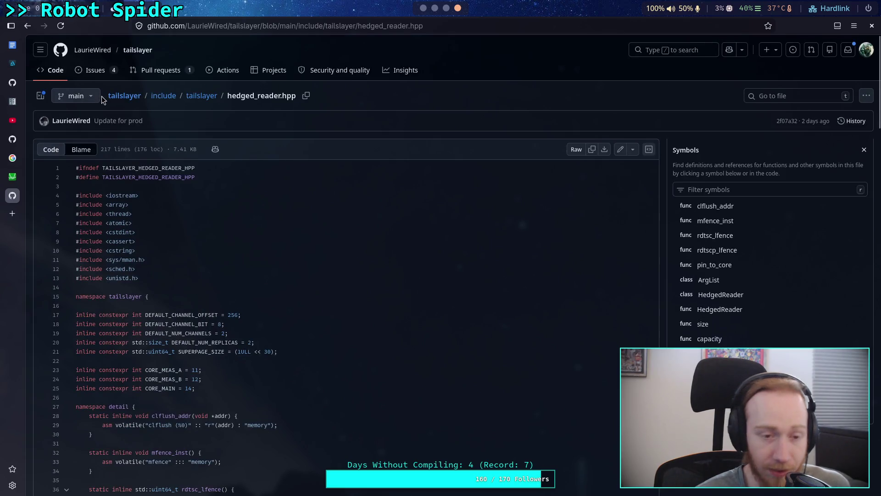
{"action": "left_click", "coordinate": [123, 100]}
View the README's cross-platform DRAM latency benchmark image, then close it.
{"action": "scroll", "coordinate": [374, 293], "scroll_direction": "down", "scroll_amount": 4}
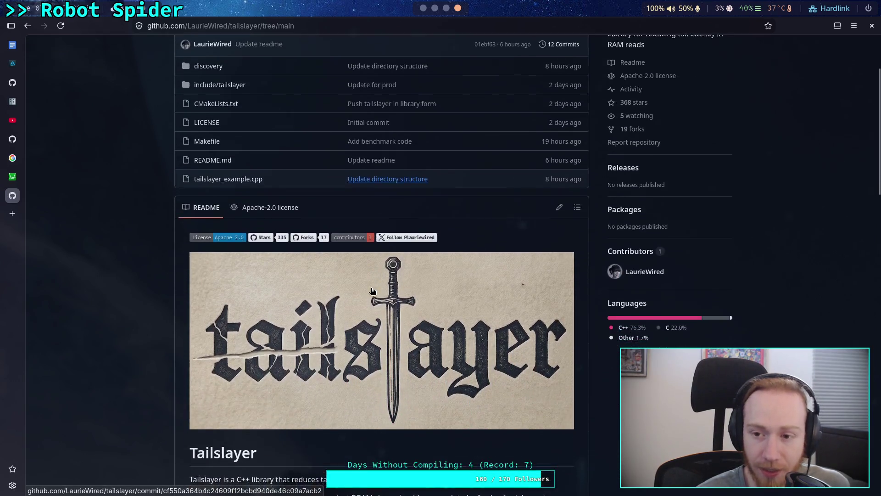
{"action": "scroll", "coordinate": [372, 291], "scroll_direction": "down", "scroll_amount": 10}
{"action": "scroll", "coordinate": [414, 328], "scroll_direction": "up", "scroll_amount": 6}
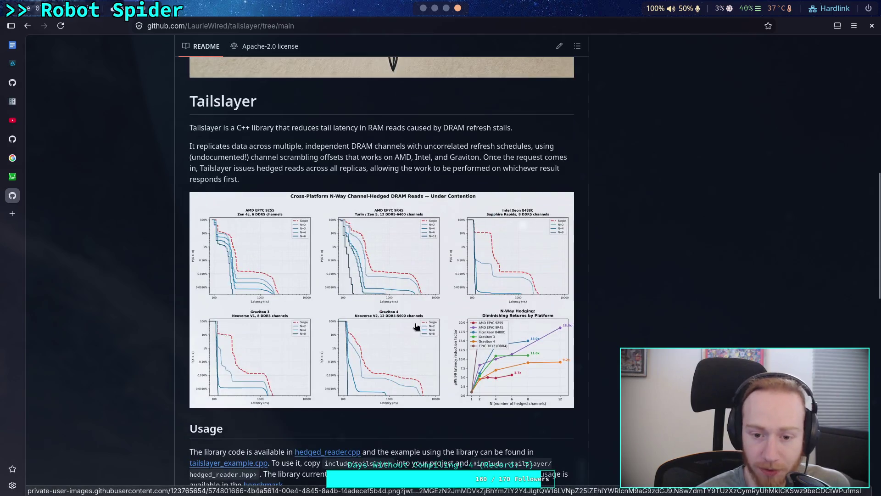
{"action": "left_click", "coordinate": [415, 328]}
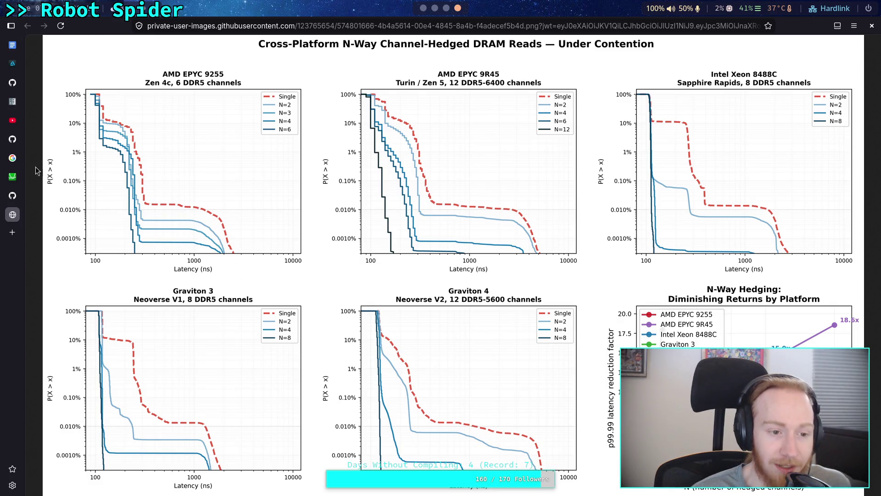
{"action": "middle_click", "coordinate": [12, 215]}
Skim the README, close the tailslayer repository tab, and return to the Godot editor.
{"action": "scroll", "coordinate": [124, 236], "scroll_direction": "down", "scroll_amount": 15}
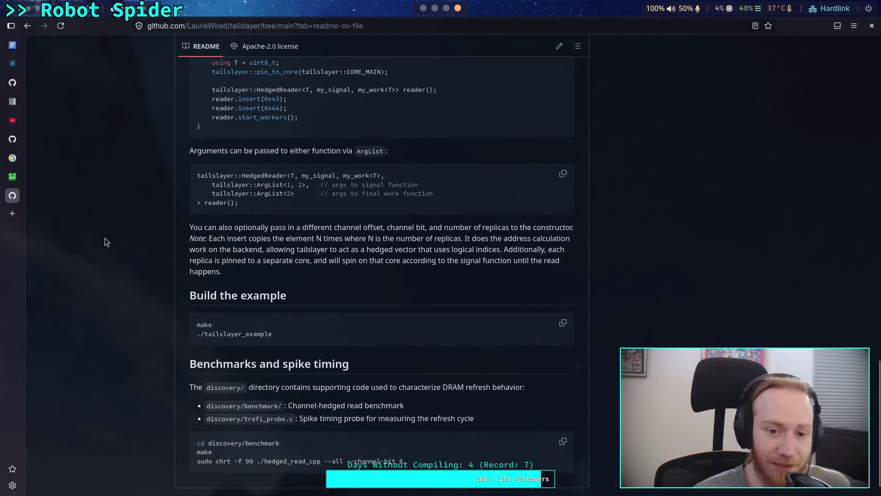
{"action": "scroll", "coordinate": [104, 238], "scroll_direction": "down", "scroll_amount": 1}
{"action": "scroll", "coordinate": [105, 238], "scroll_direction": "up", "scroll_amount": 10}
{"action": "scroll", "coordinate": [105, 237], "scroll_direction": "up", "scroll_amount": 15}
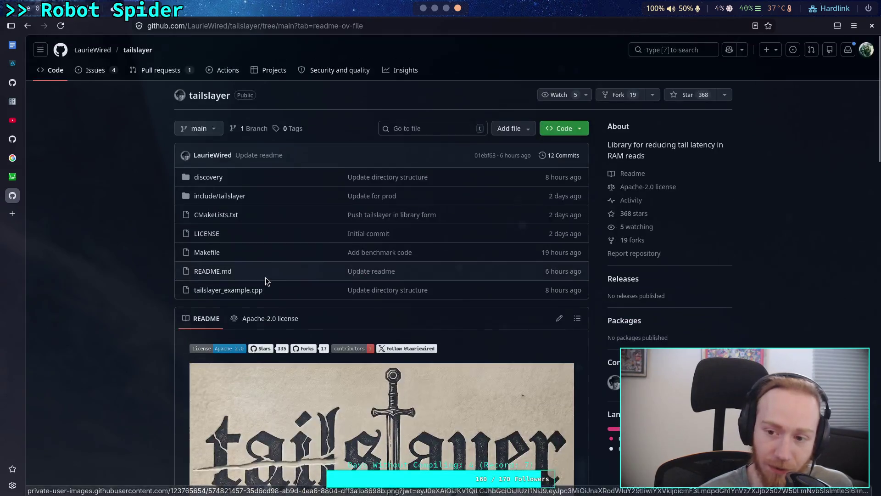
{"action": "middle_click", "coordinate": [12, 196]}
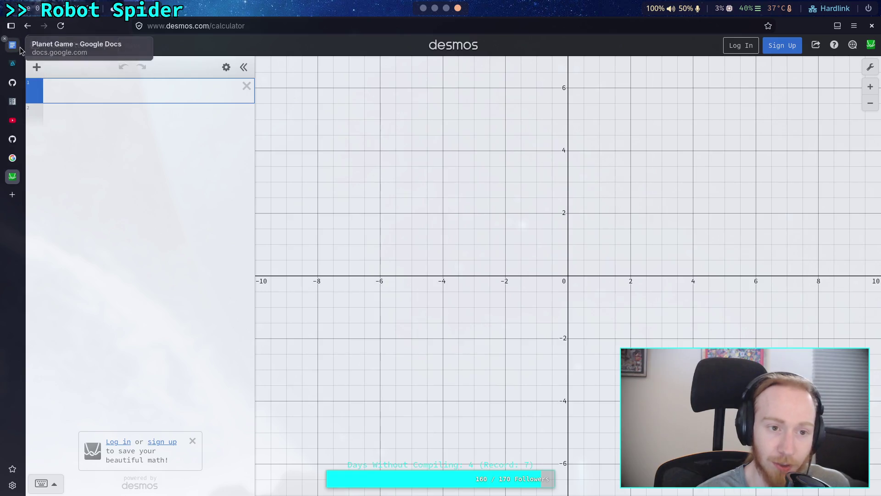
{"action": "left_click", "coordinate": [423, 8]}
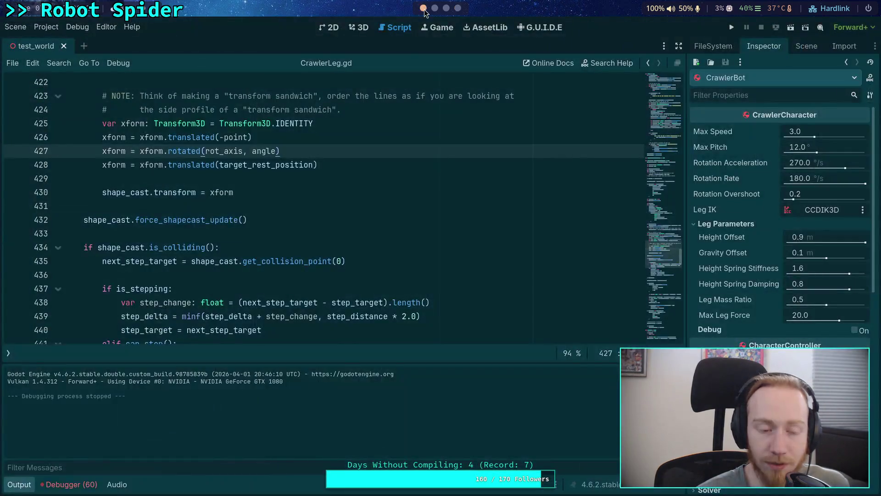
Hide the output log and review CrawlerLeg.gd from the is_colliding check to line 480.
{"action": "left_click", "coordinate": [359, 248]}
{"action": "left_click", "coordinate": [19, 484]}
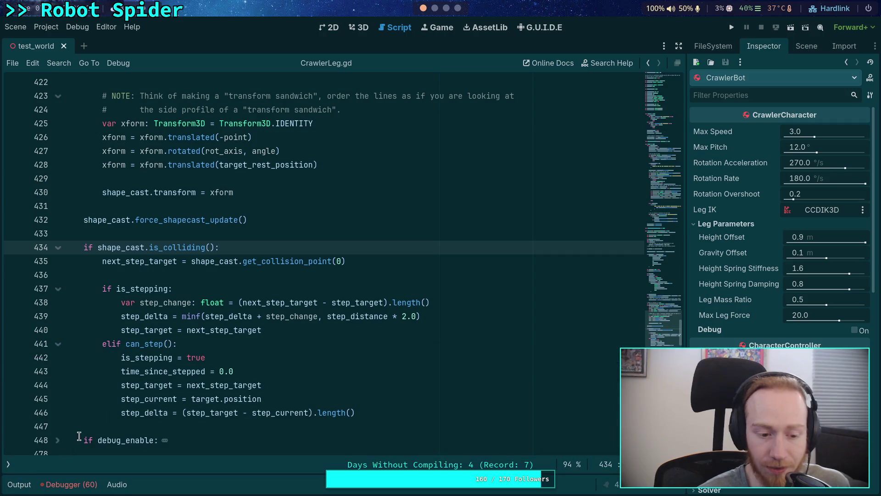
{"action": "left_click", "coordinate": [247, 425]}
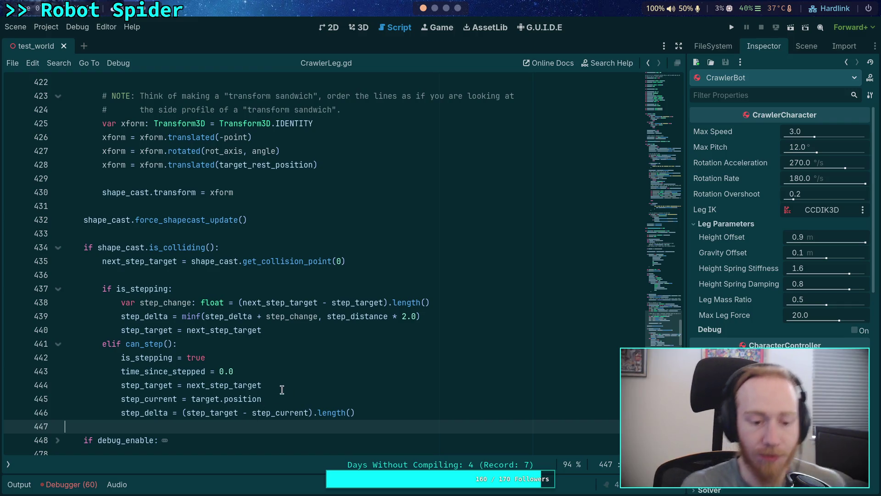
{"action": "scroll", "coordinate": [252, 425], "scroll_direction": "down", "scroll_amount": 3}
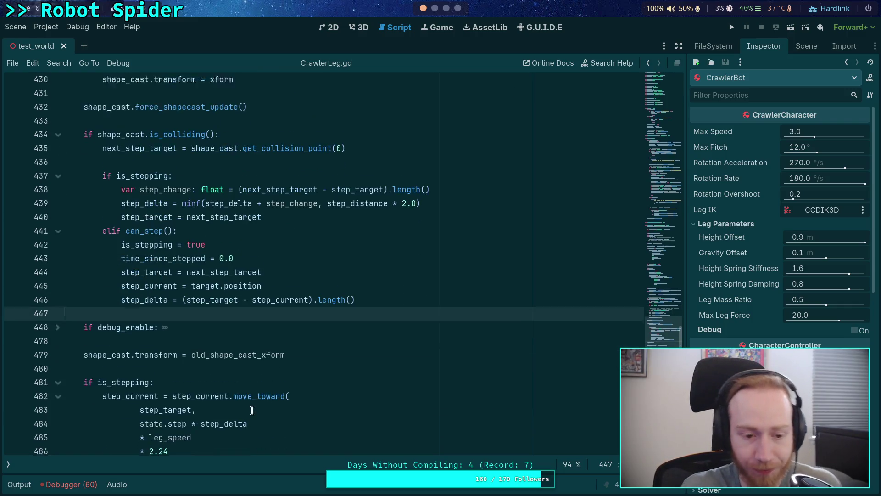
{"action": "left_click", "coordinate": [160, 331]}
{"action": "left_click", "coordinate": [160, 357]}
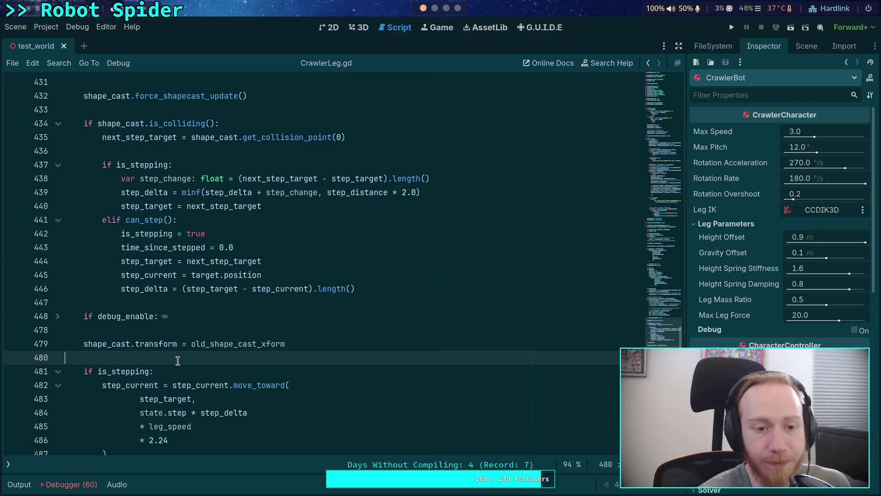
Review the progress and swing code near lines 488-496, highlighting every use of step_current.
{"action": "scroll", "coordinate": [174, 360], "scroll_direction": "up", "scroll_amount": 3}
{"action": "scroll", "coordinate": [170, 321], "scroll_direction": "down", "scroll_amount": 7}
{"action": "left_click", "coordinate": [164, 306]}
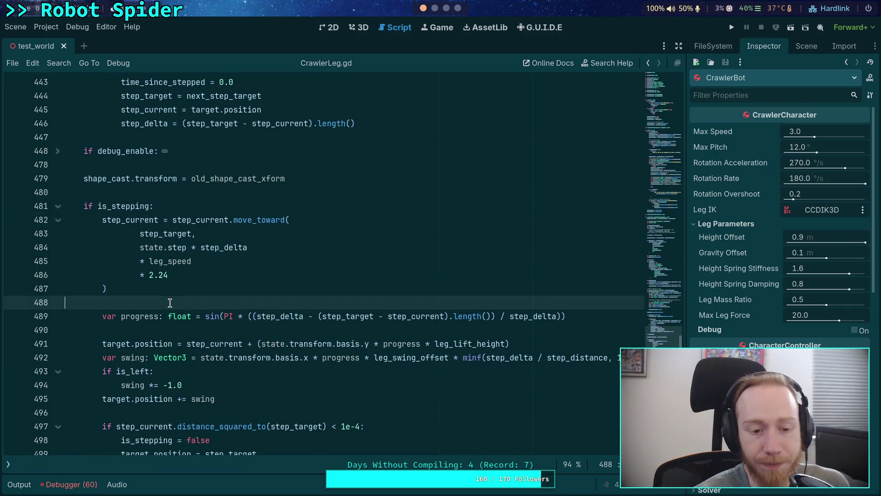
{"action": "scroll", "coordinate": [128, 320], "scroll_direction": "down", "scroll_amount": 3}
{"action": "scroll", "coordinate": [138, 323], "scroll_direction": "down", "scroll_amount": 1}
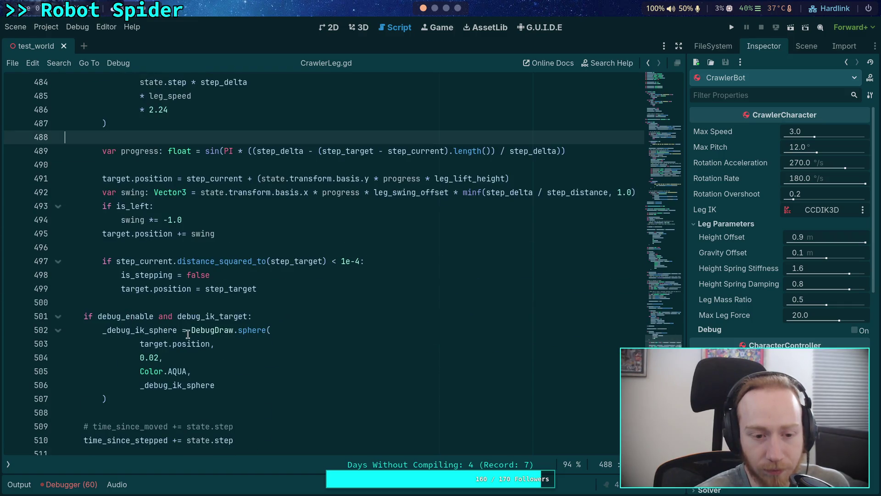
{"action": "scroll", "coordinate": [188, 332], "scroll_direction": "up", "scroll_amount": 2}
{"action": "left_click", "coordinate": [203, 329]}
{"action": "scroll", "coordinate": [333, 352], "scroll_direction": "up", "scroll_amount": 4}
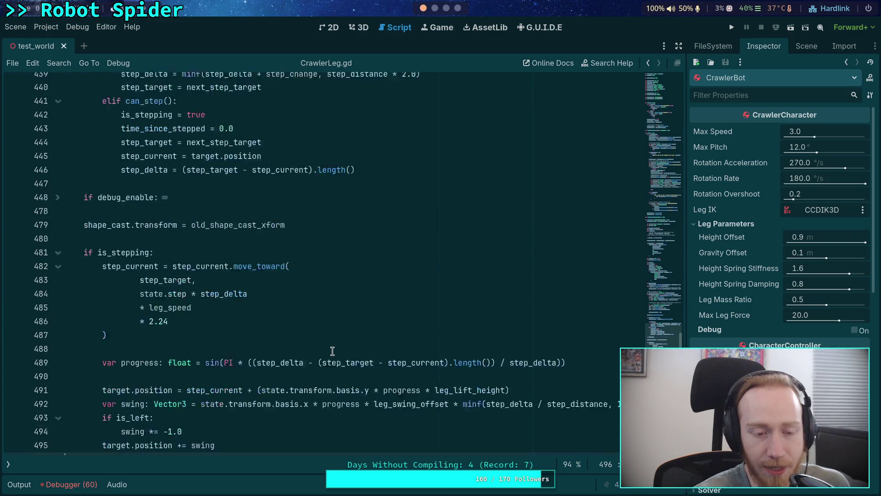
{"action": "double_click", "coordinate": [190, 303]}
{"action": "left_click", "coordinate": [170, 275]}
{"action": "double_click", "coordinate": [196, 304]}
{"action": "left_click", "coordinate": [184, 272]}
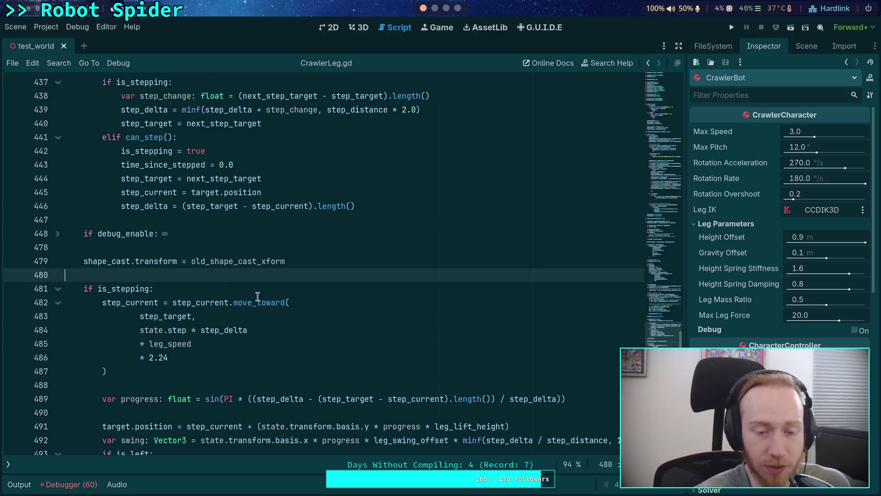
{"action": "scroll", "coordinate": [258, 296], "scroll_direction": "up", "scroll_amount": 4}
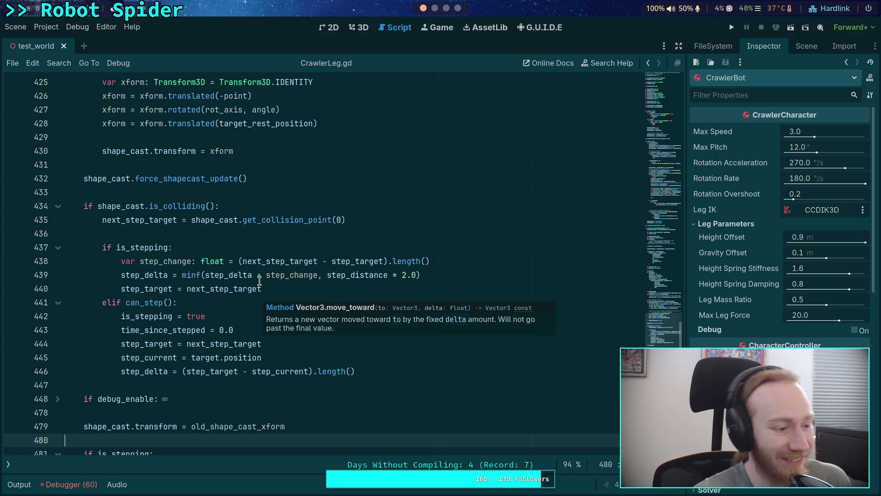
Review the shape cast and rotation code upward from line 436 to line 408.
{"action": "left_click", "coordinate": [164, 234]}
{"action": "scroll", "coordinate": [300, 320], "scroll_direction": "up", "scroll_amount": 3}
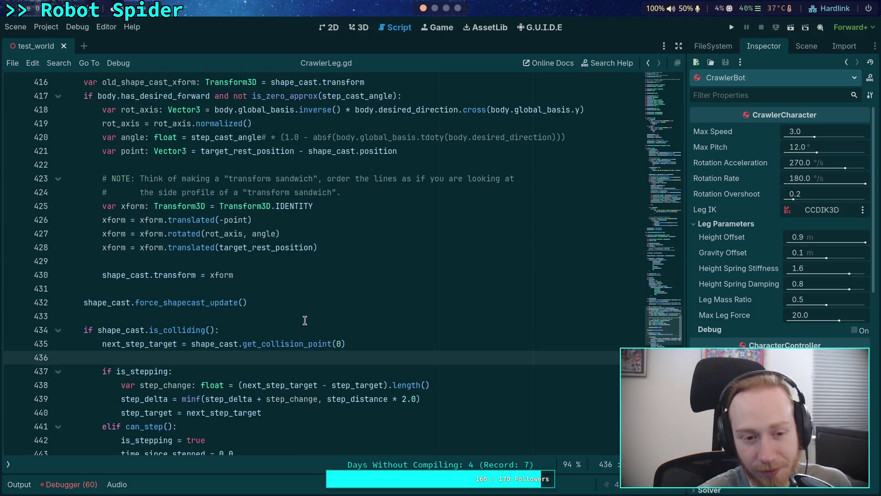
{"action": "left_click", "coordinate": [196, 320]}
{"action": "left_click", "coordinate": [180, 289]}
{"action": "scroll", "coordinate": [239, 312], "scroll_direction": "up", "scroll_amount": 3}
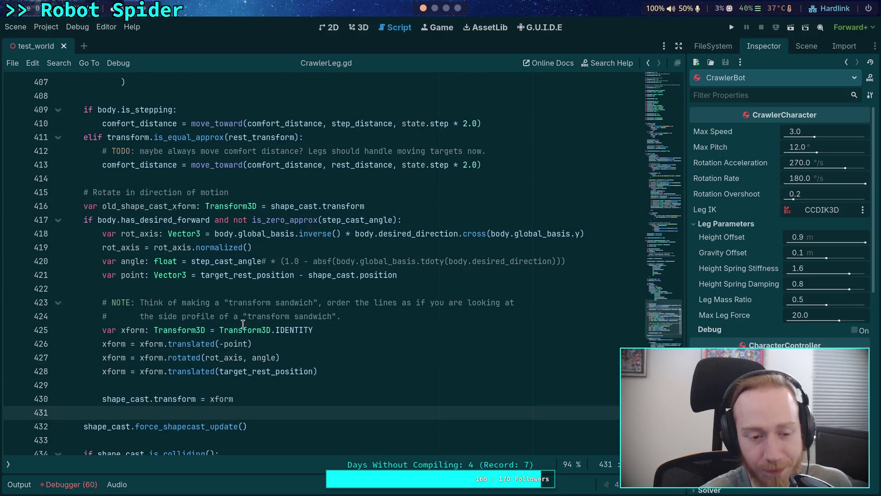
{"action": "left_click", "coordinate": [171, 386]}
{"action": "left_click", "coordinate": [154, 288]}
{"action": "scroll", "coordinate": [237, 329], "scroll_direction": "up", "scroll_amount": 2}
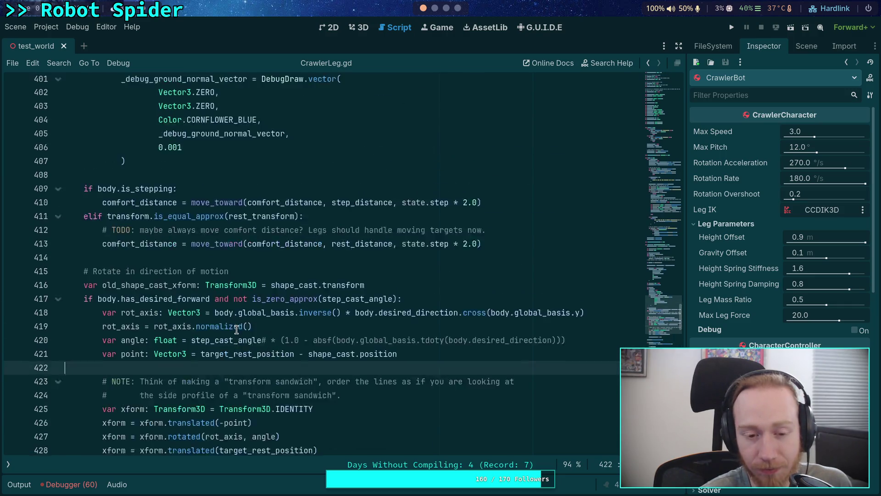
{"action": "scroll", "coordinate": [236, 329], "scroll_direction": "up", "scroll_amount": 1}
{"action": "left_click", "coordinate": [170, 301]}
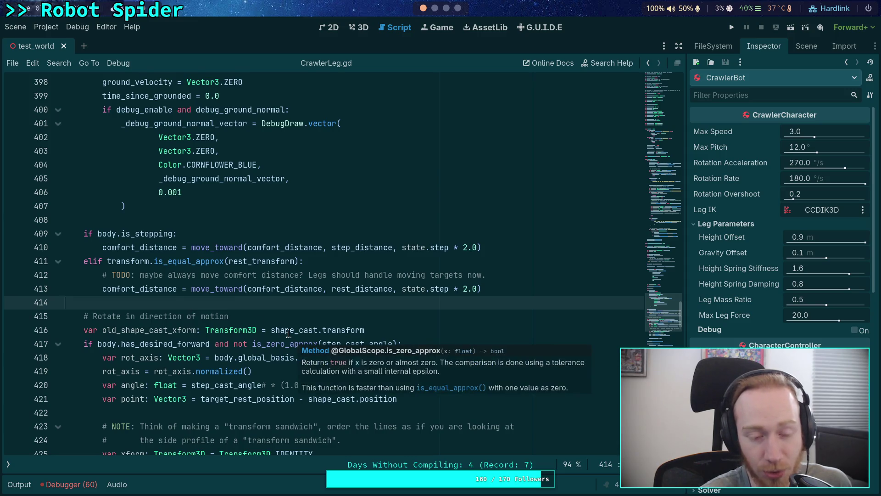
{"action": "scroll", "coordinate": [172, 297], "scroll_direction": "up", "scroll_amount": 3}
{"action": "left_click", "coordinate": [150, 347]}
{"action": "scroll", "coordinate": [150, 347], "scroll_direction": "up", "scroll_amount": 3}
{"action": "scroll", "coordinate": [150, 348], "scroll_direction": "up", "scroll_amount": 7}
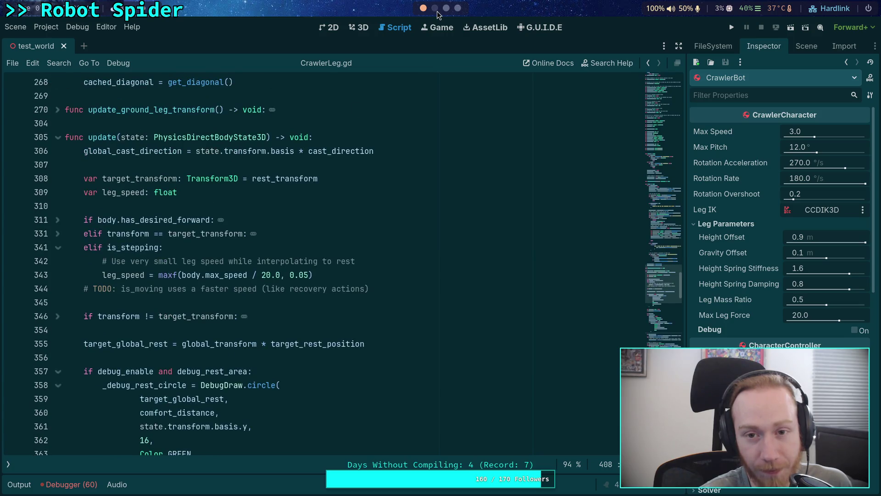
{"action": "left_click", "coordinate": [435, 8]}
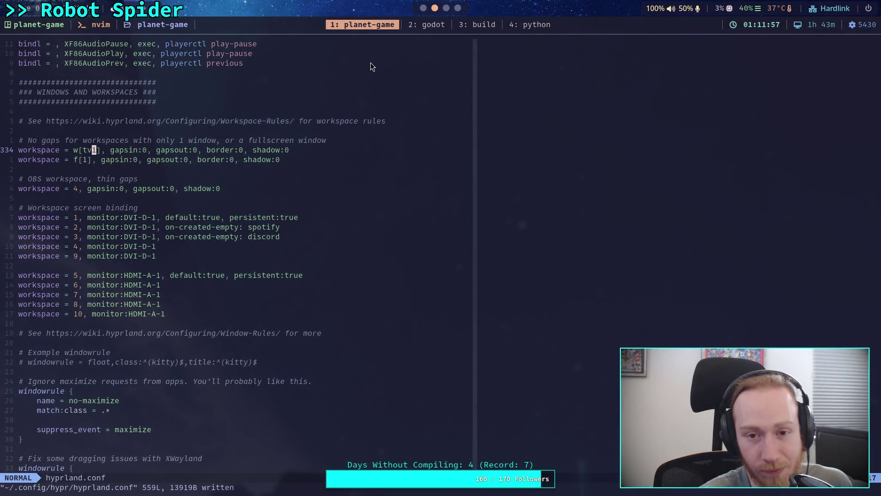
Quit Neovim with :q and run git diff HEAD^ to show the CrawlerLeg.gd changes.
{"action": "type", "text": ":q"}
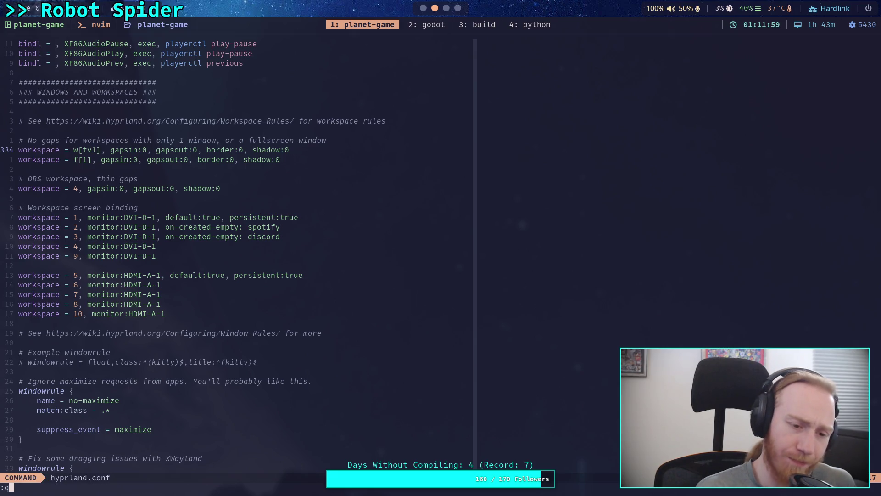
{"action": "key", "text": "Return"}
{"action": "type", "text": "git show"}
{"action": "key", "text": "BackSpace"}
{"action": "key", "text": "BackSpace"}
{"action": "key", "text": "BackSpace"}
{"action": "type", "text": "diff HEAD^"}
{"action": "key", "text": "Return"}
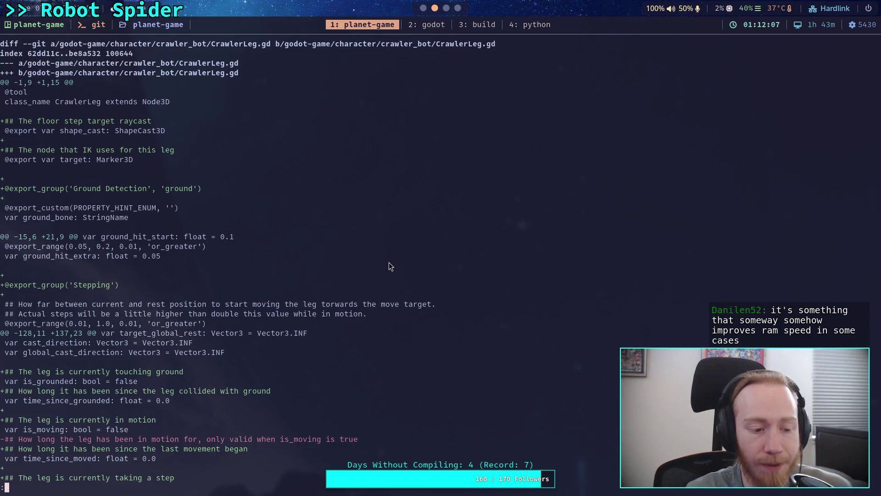
Read the diff's is_stepping, time_since_stepped, next_step_target and step_target changes.
{"action": "key", "text": "Down"}
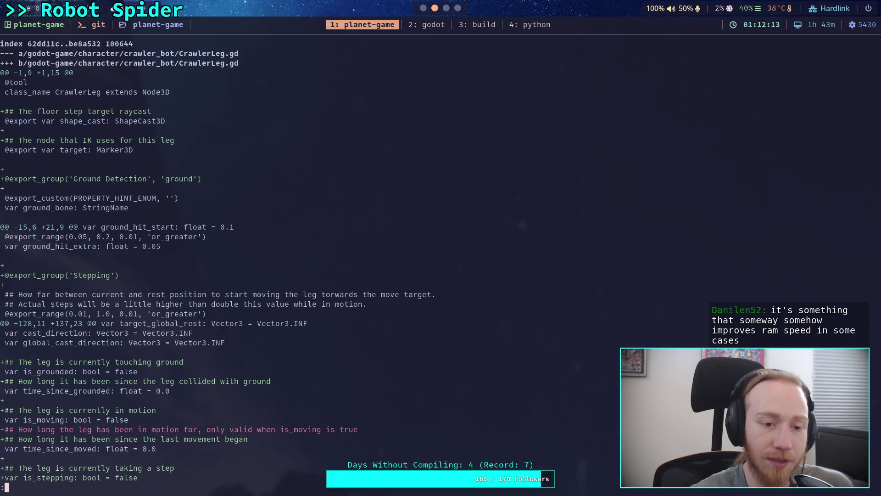
{"action": "key", "text": "Down"}
{"action": "key", "text": "Down"}
{"action": "key", "text": "Down"}
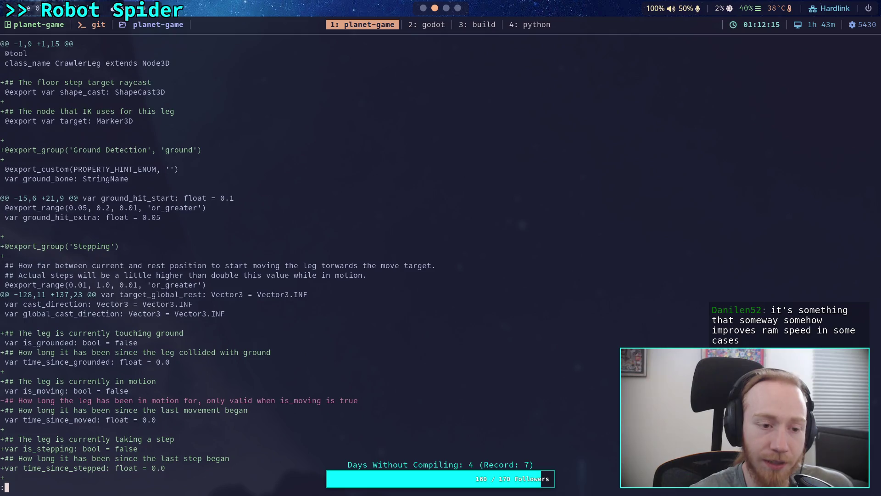
{"action": "key", "text": "Down"}
{"action": "key", "text": "Down"}
{"action": "key", "text": "Down"}
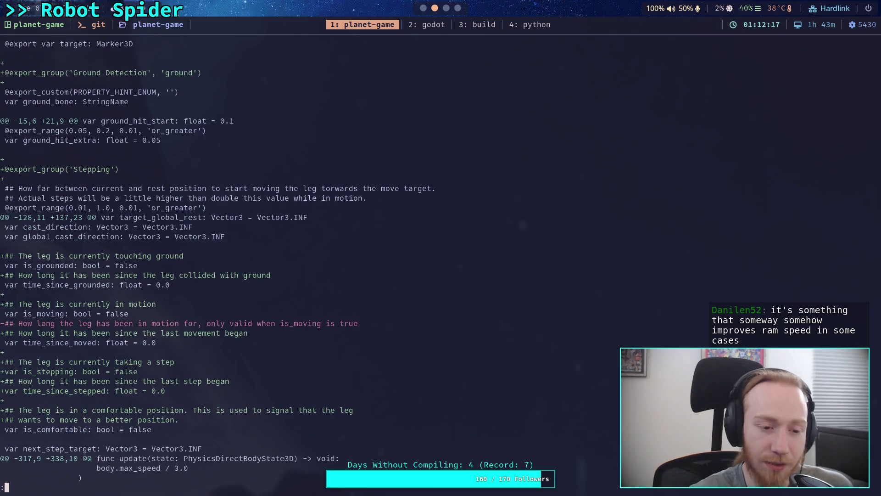
{"action": "key", "text": "Down"}
{"action": "key", "text": "Down"}
{"action": "key", "text": "Down"}
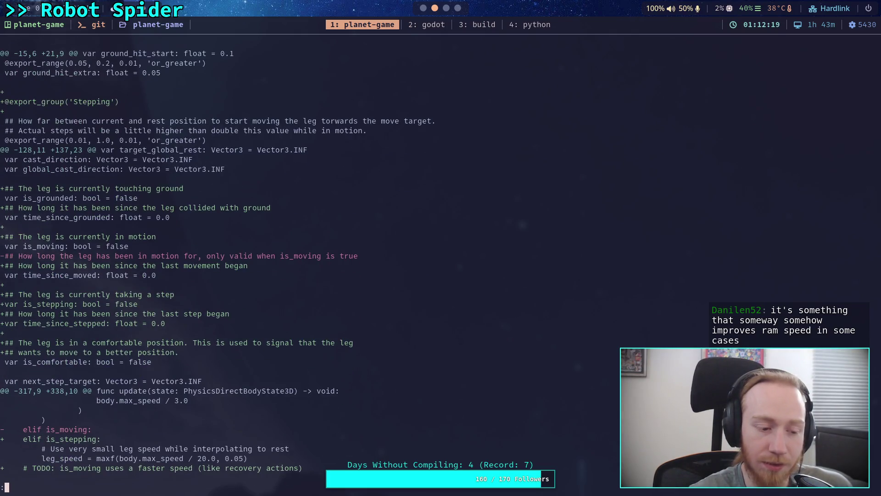
{"action": "key", "text": "Down"}
{"action": "key", "text": "Down"}
{"action": "key", "text": "Down"}
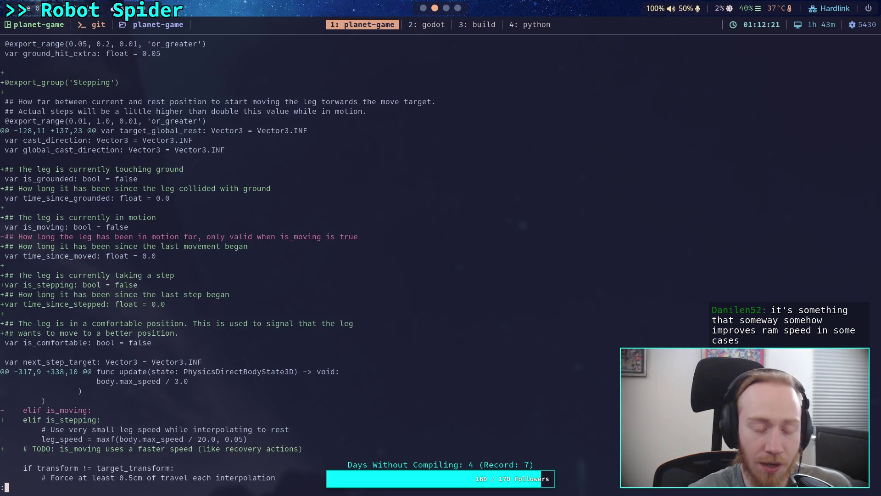
{"action": "key", "text": "Down"}
{"action": "key", "text": "Down"}
{"action": "key", "text": "Down"}
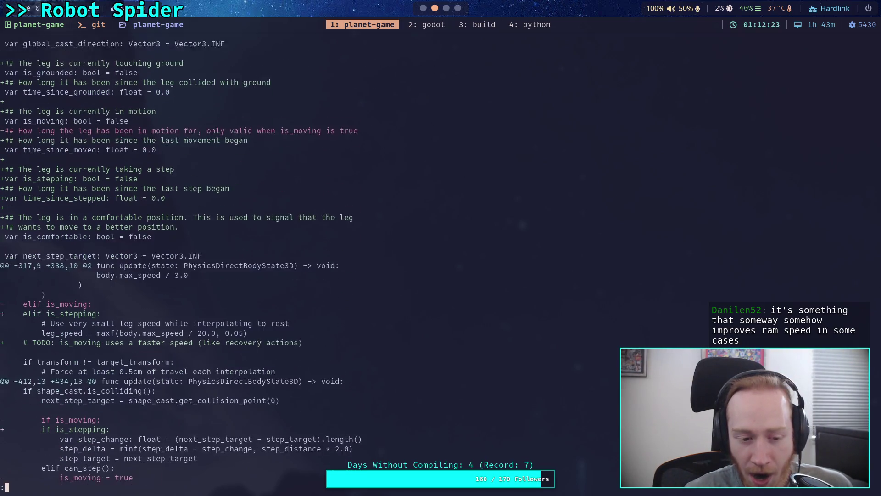
Page on to the project.godot and Crawler Bot.md changes, then return to Godot's Project menu.
{"action": "key", "text": "Down"}
{"action": "key", "text": "Down"}
{"action": "key", "text": "Down"}
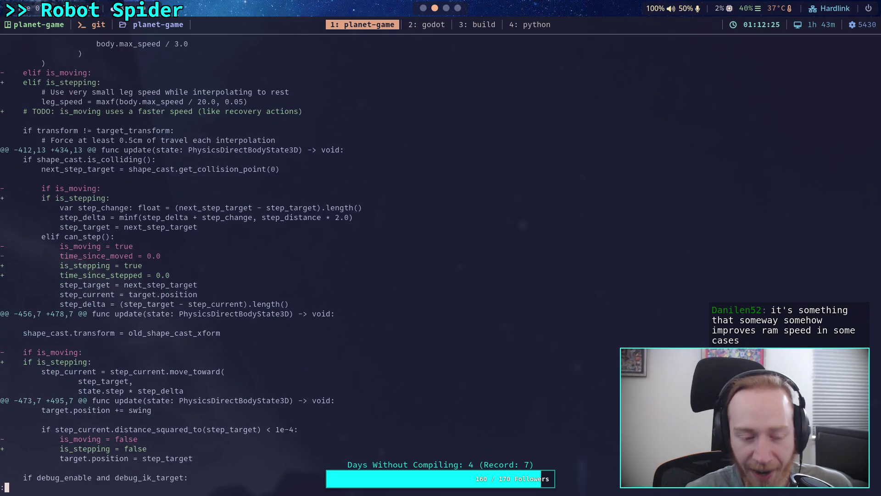
{"action": "key", "text": "Down"}
{"action": "key", "text": "Down"}
{"action": "key", "text": "Down"}
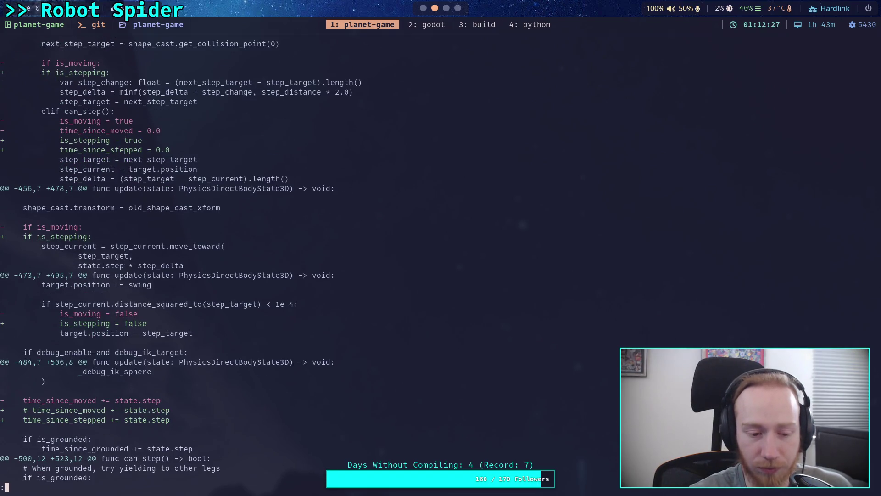
{"action": "key", "text": "Down"}
{"action": "key", "text": "Down"}
{"action": "key", "text": "Down"}
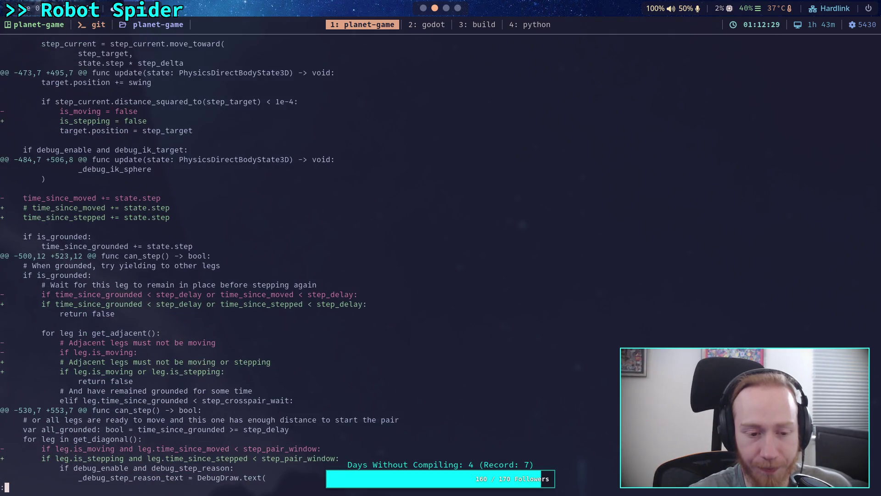
{"action": "key", "text": "Down"}
{"action": "key", "text": "Down"}
{"action": "key", "text": "Down"}
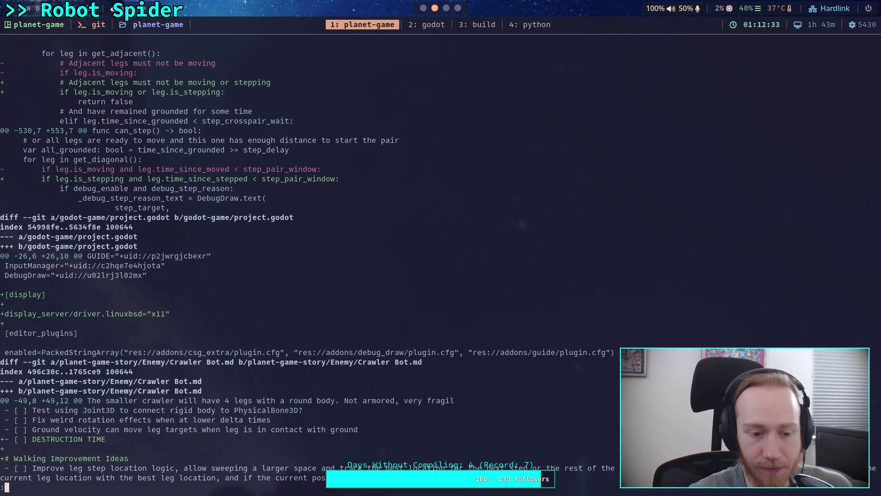
{"action": "key", "text": "super+1"}
{"action": "left_click", "coordinate": [39, 28]}
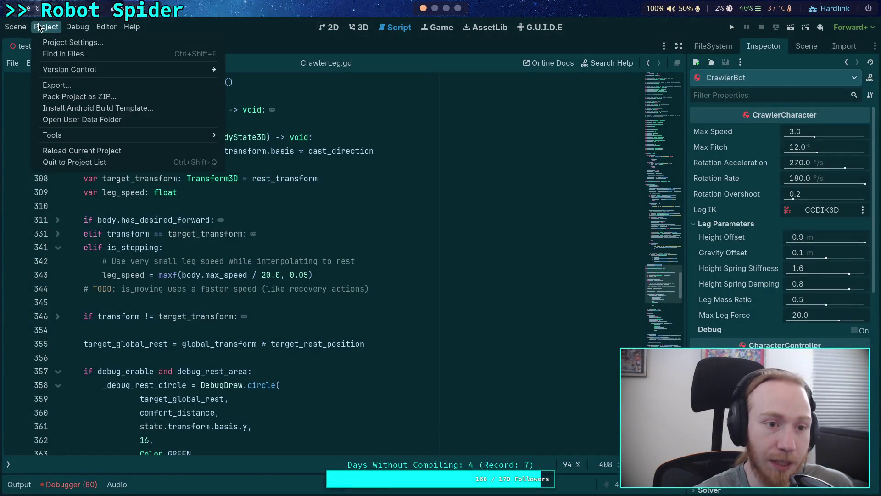
In Project Settings, revert the linuxbsd display driver to default and review the Window display settings.
{"action": "left_click", "coordinate": [69, 43]}
{"action": "left_click", "coordinate": [548, 213]}
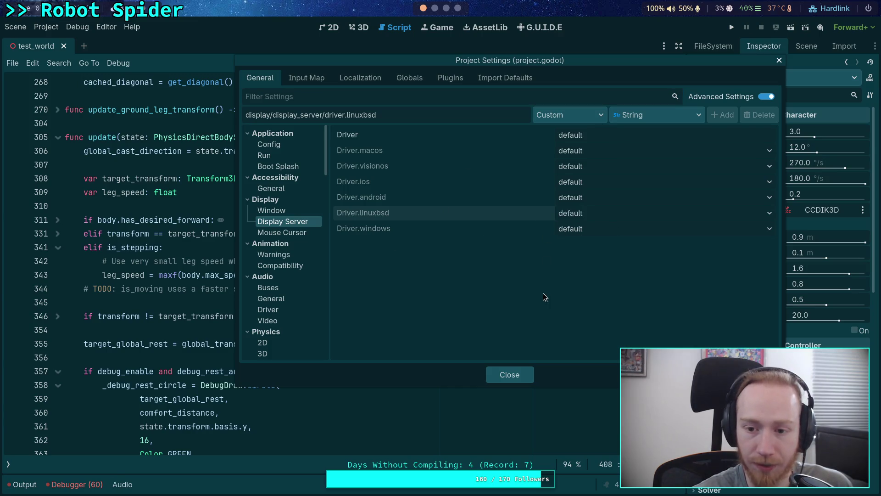
{"action": "left_click", "coordinate": [282, 233]}
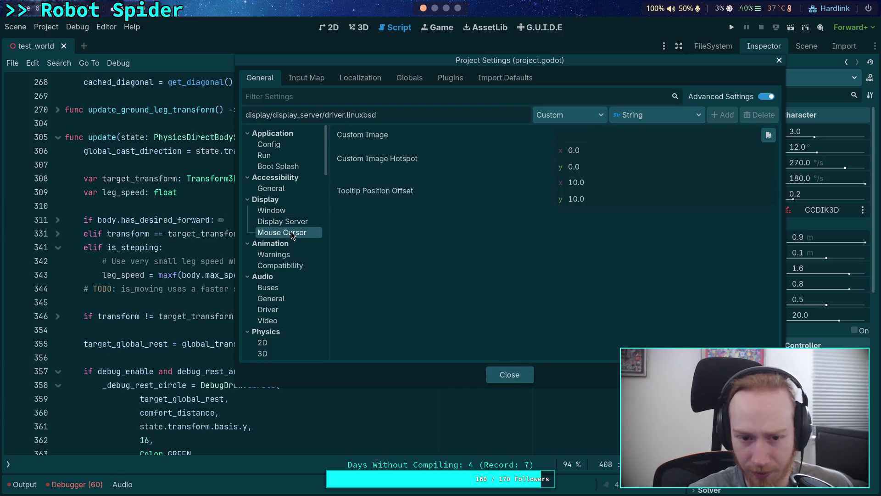
{"action": "left_click", "coordinate": [287, 210]}
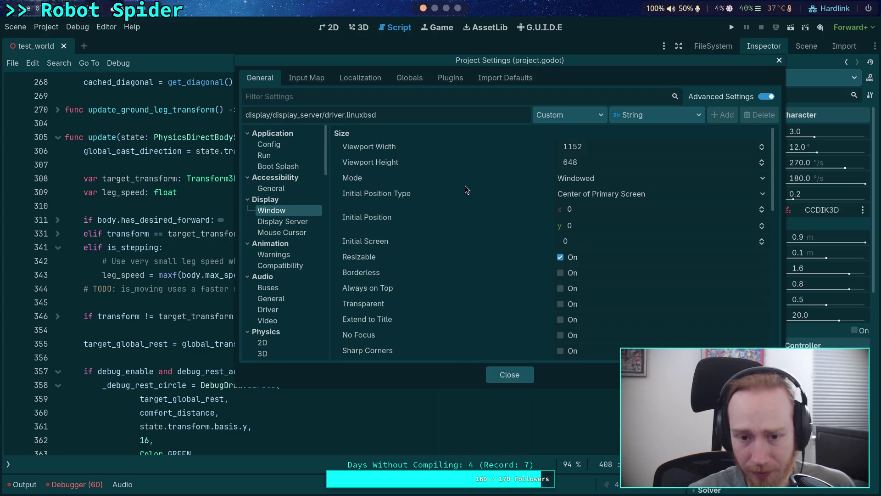
{"action": "mouse_move", "coordinate": [447, 248]}
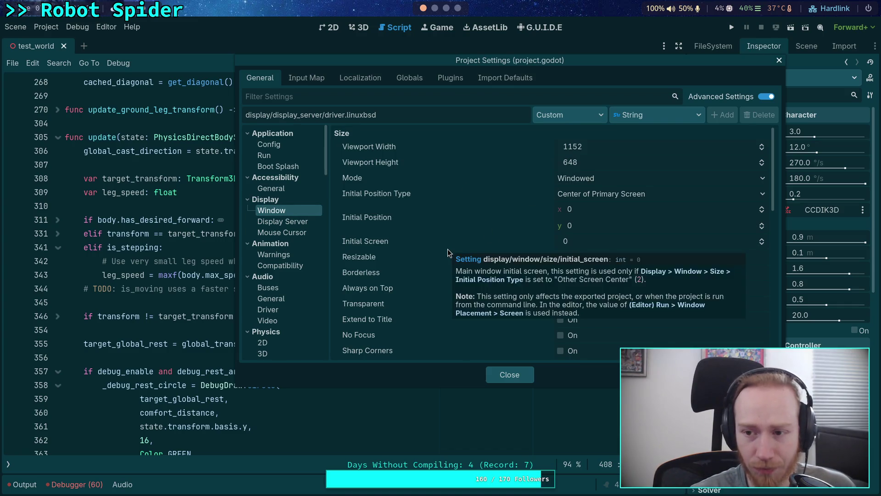
{"action": "scroll", "coordinate": [453, 316], "scroll_direction": "down", "scroll_amount": 10}
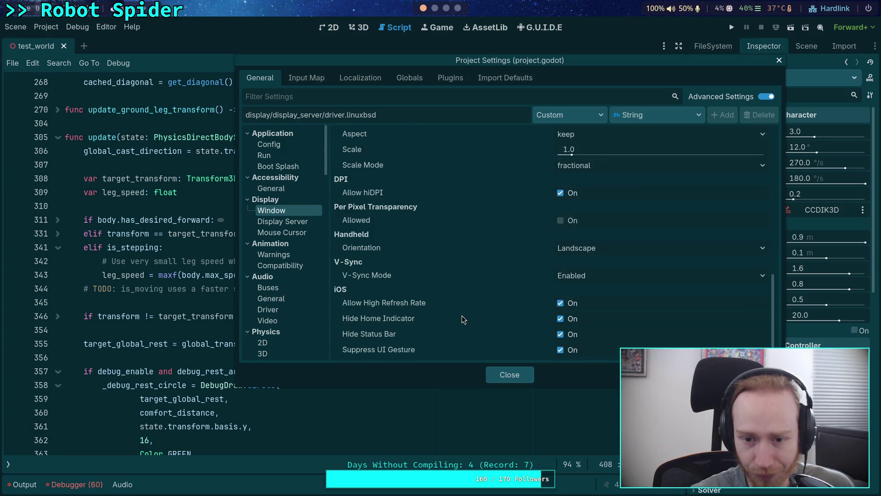
{"action": "scroll", "coordinate": [462, 317], "scroll_direction": "up", "scroll_amount": 3}
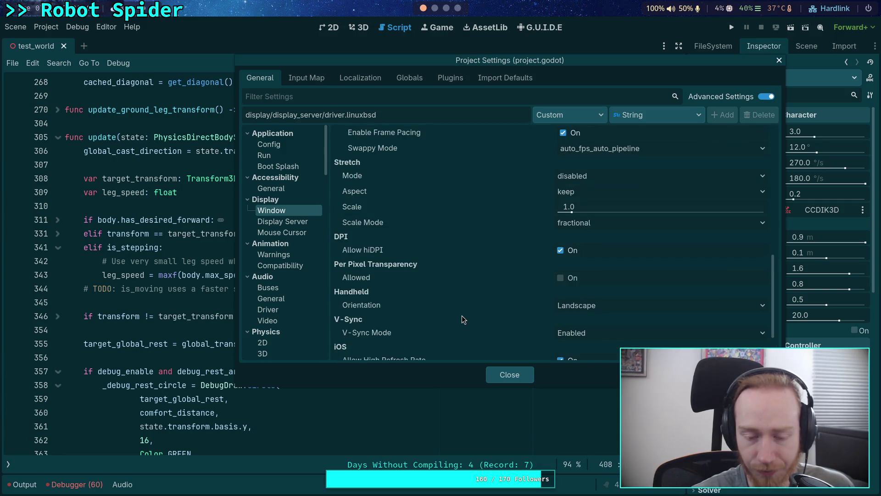
{"action": "mouse_move", "coordinate": [398, 332]}
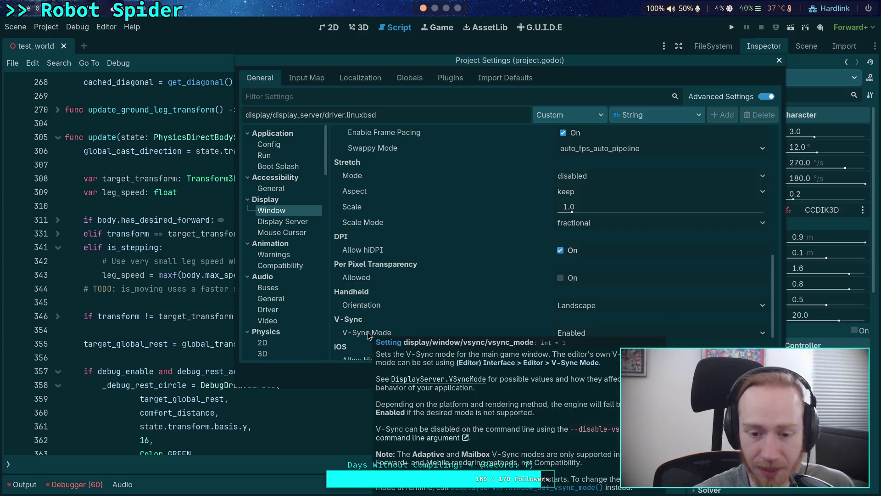
Try V-Sync Mode as Disabled, put it back to Enabled, and close Project Settings.
{"action": "left_click", "coordinate": [597, 333]}
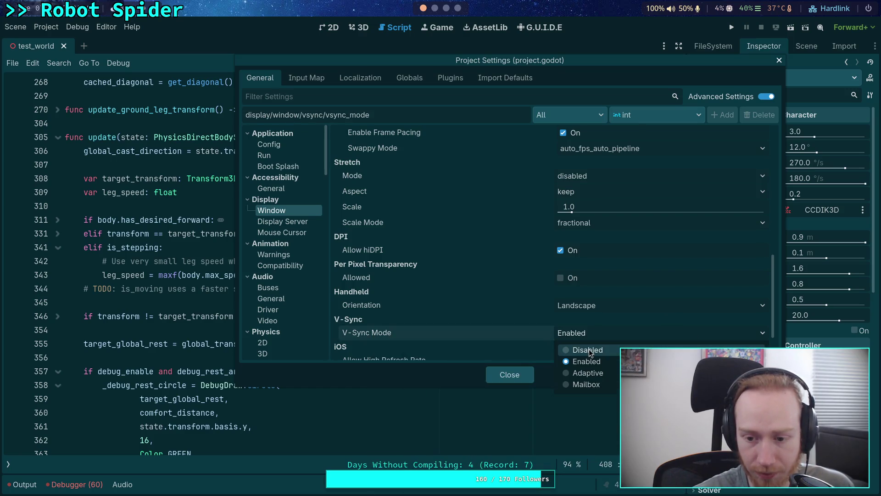
{"action": "left_click", "coordinate": [587, 348]}
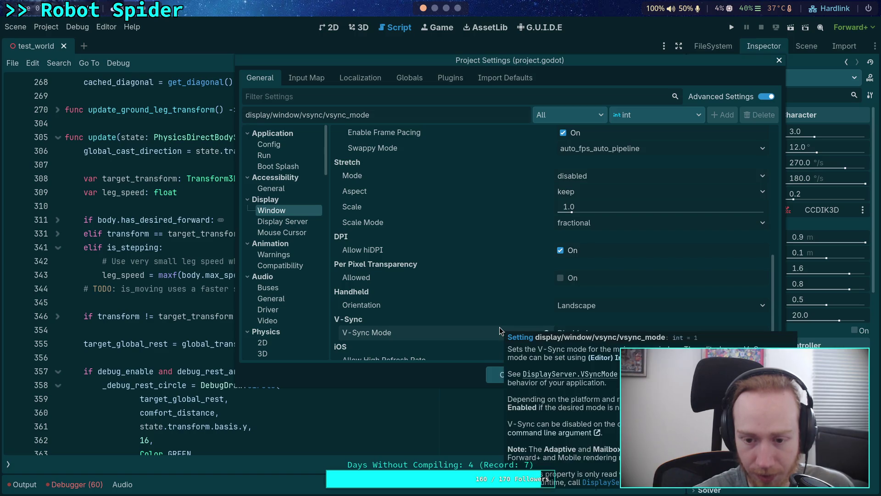
{"action": "scroll", "coordinate": [499, 327], "scroll_direction": "down", "scroll_amount": 2}
{"action": "left_click", "coordinate": [546, 304]}
{"action": "scroll", "coordinate": [486, 317], "scroll_direction": "down", "scroll_amount": 1}
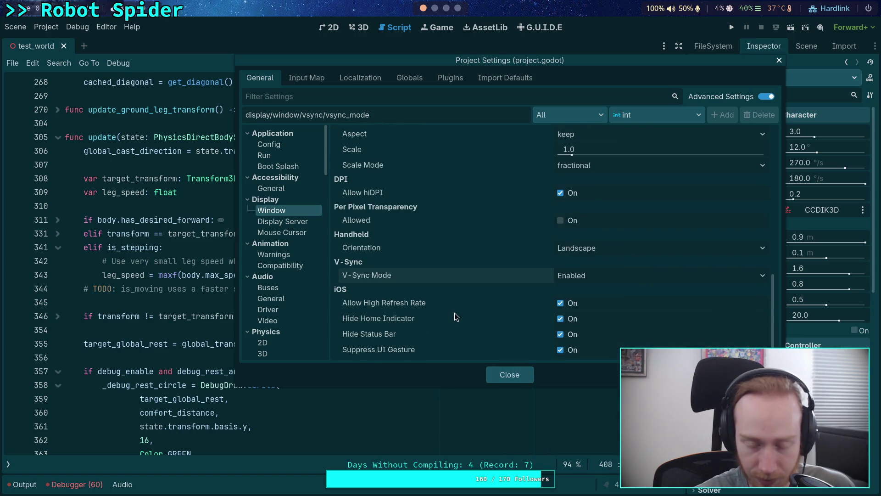
{"action": "scroll", "coordinate": [458, 308], "scroll_direction": "up", "scroll_amount": 1}
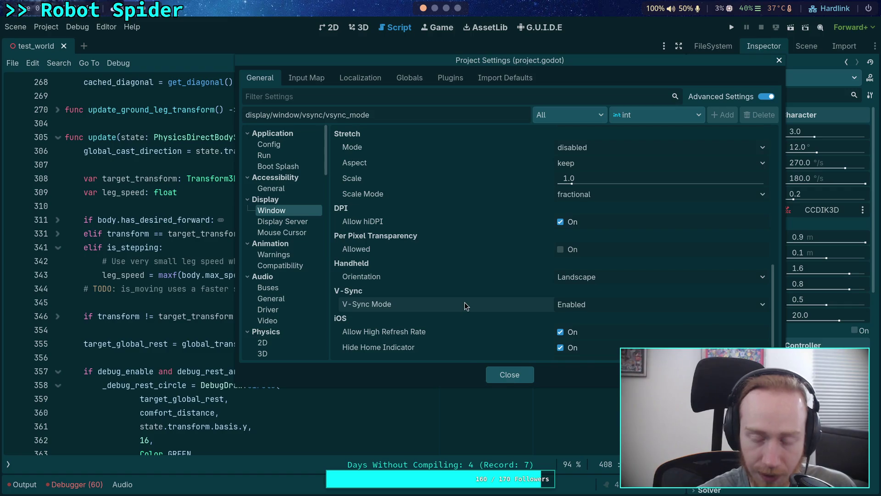
{"action": "scroll", "coordinate": [448, 286], "scroll_direction": "up", "scroll_amount": 1}
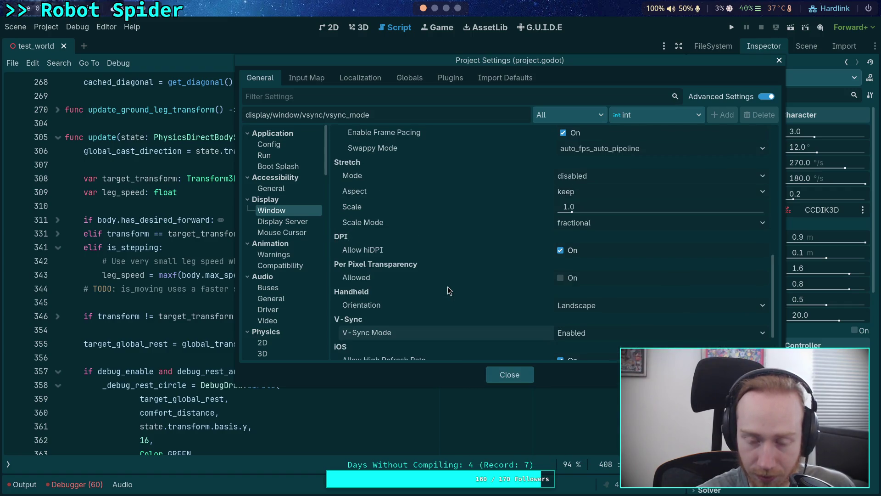
{"action": "scroll", "coordinate": [448, 286], "scroll_direction": "down", "scroll_amount": 2}
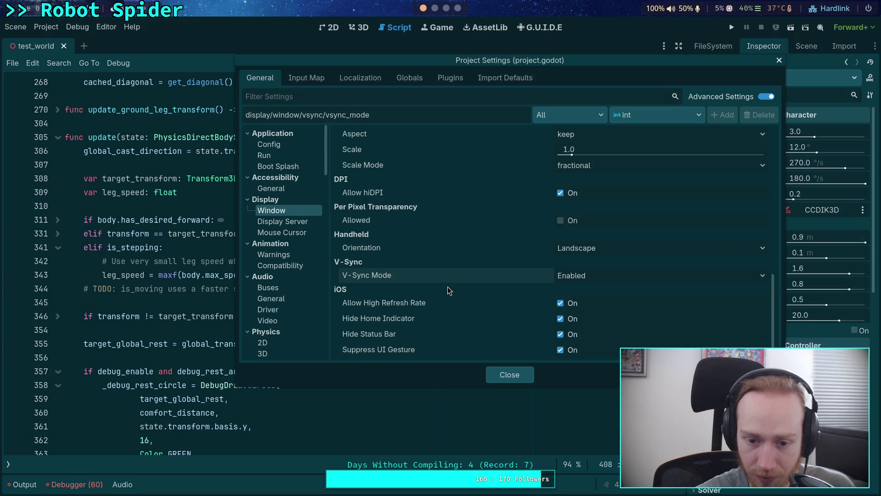
{"action": "scroll", "coordinate": [448, 286], "scroll_direction": "up", "scroll_amount": 8}
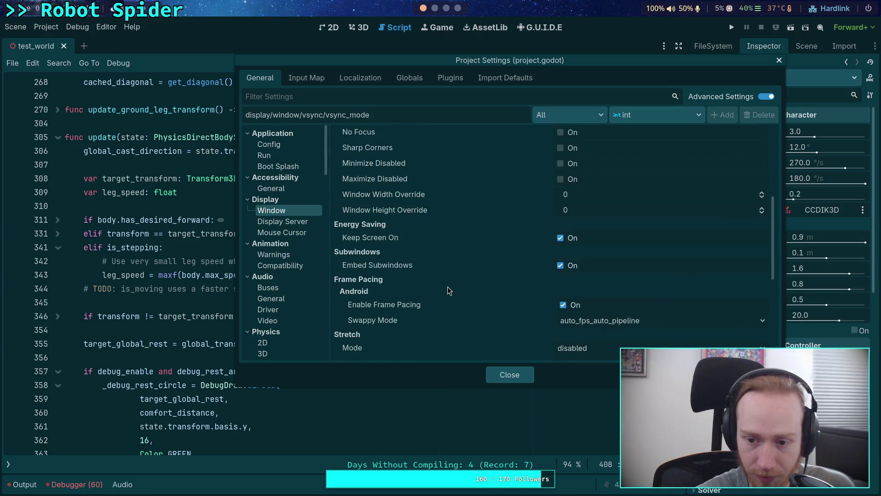
{"action": "scroll", "coordinate": [447, 286], "scroll_direction": "up", "scroll_amount": 7}
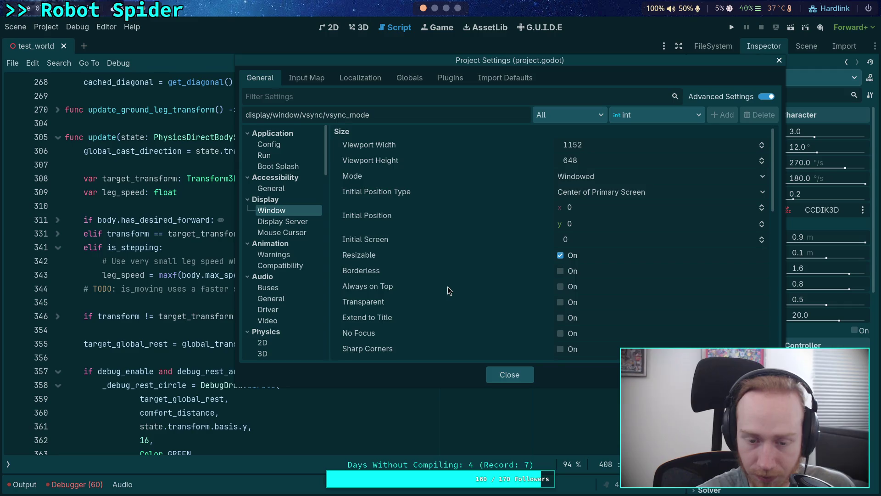
{"action": "left_click", "coordinate": [506, 380]}
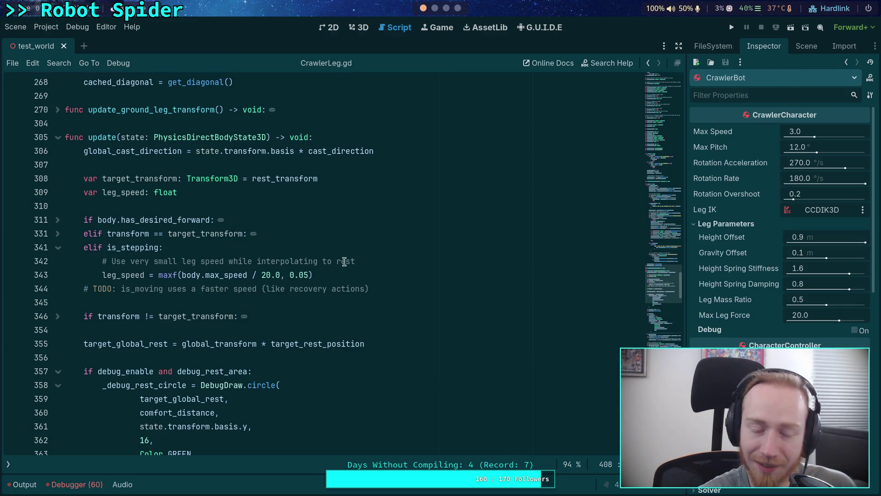
{"action": "left_click", "coordinate": [260, 248]}
{"action": "left_click", "coordinate": [157, 206]}
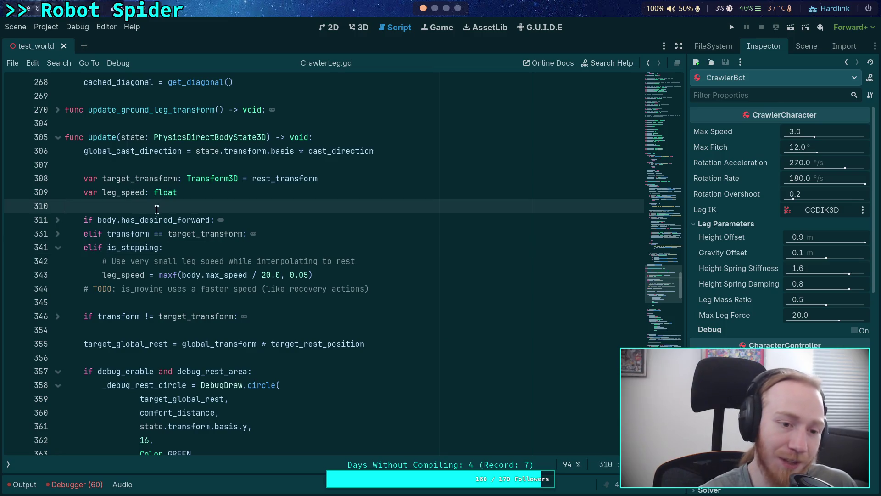
{"action": "left_click", "coordinate": [197, 330]}
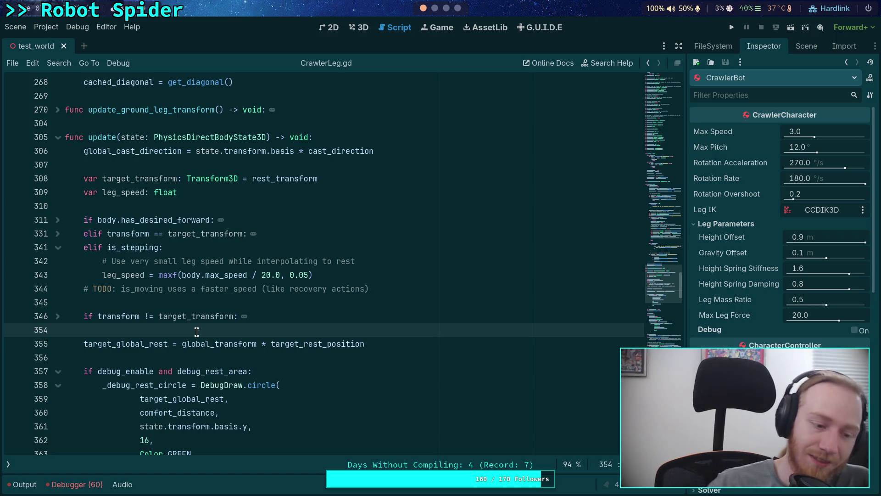
{"action": "left_click", "coordinate": [179, 356]}
{"action": "left_click", "coordinate": [154, 306]}
{"action": "scroll", "coordinate": [154, 306], "scroll_direction": "up", "scroll_amount": 4}
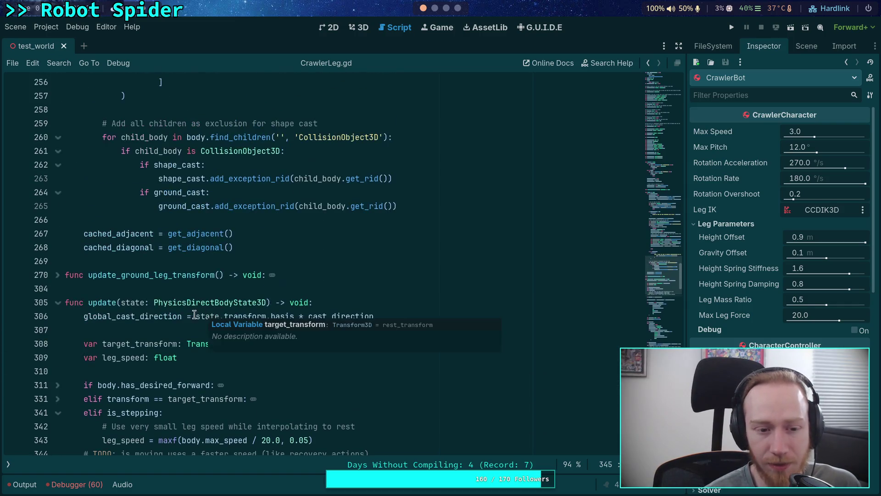
{"action": "left_click", "coordinate": [137, 286]}
{"action": "left_click", "coordinate": [151, 264]}
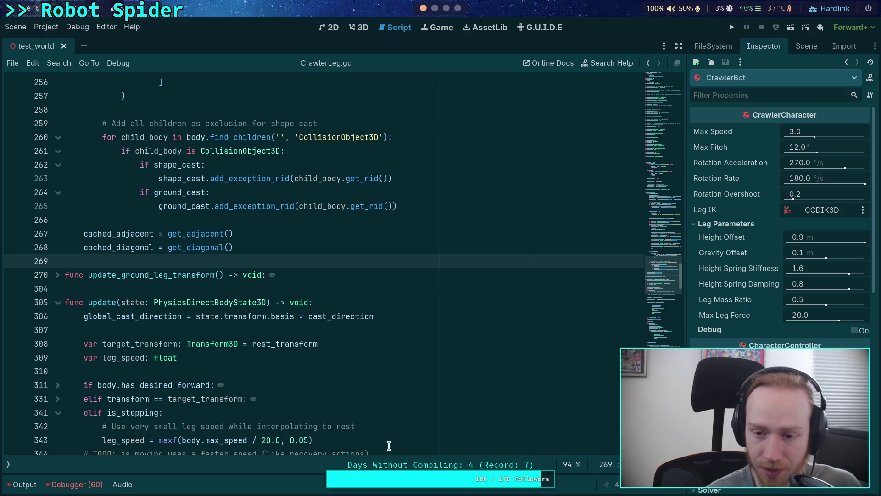
{"action": "scroll", "coordinate": [288, 307], "scroll_direction": "up", "scroll_amount": 4}
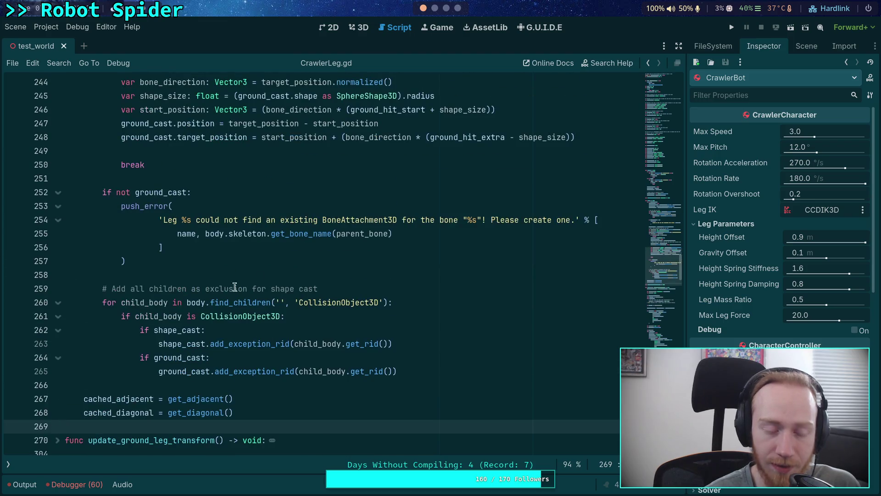
{"action": "left_click", "coordinate": [194, 274]}
{"action": "scroll", "coordinate": [194, 274], "scroll_direction": "up", "scroll_amount": 12}
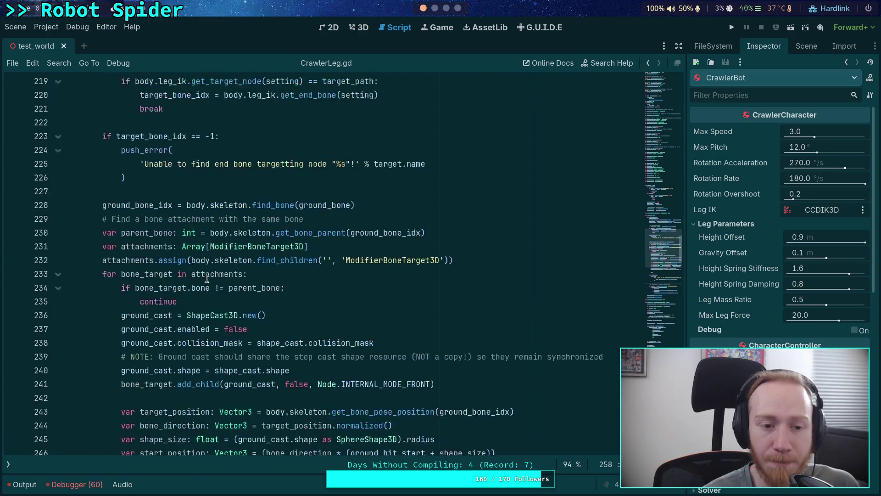
{"action": "left_click", "coordinate": [179, 345]}
{"action": "scroll", "coordinate": [179, 345], "scroll_direction": "up", "scroll_amount": 8}
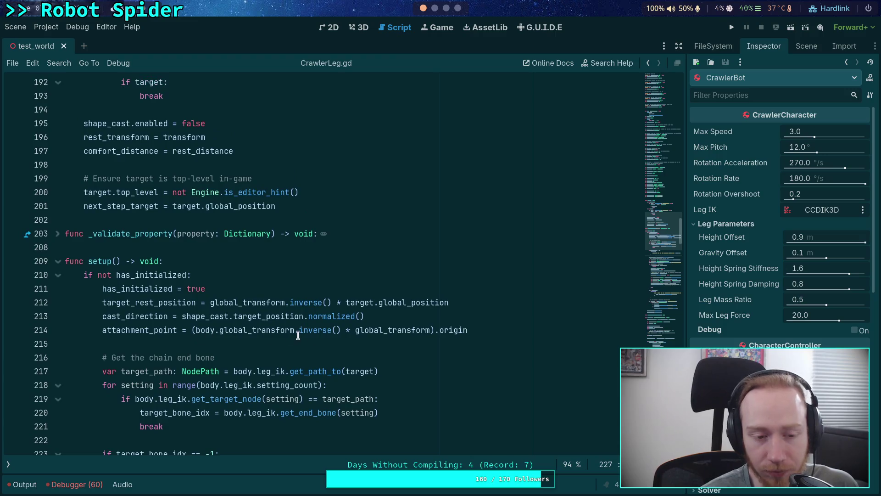
{"action": "scroll", "coordinate": [345, 348], "scroll_direction": "up", "scroll_amount": 1}
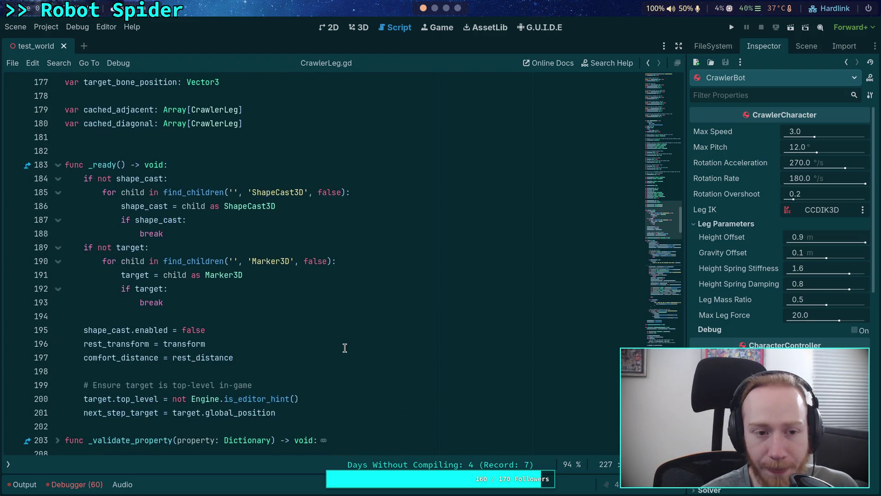
{"action": "scroll", "coordinate": [345, 348], "scroll_direction": "down", "scroll_amount": 12}
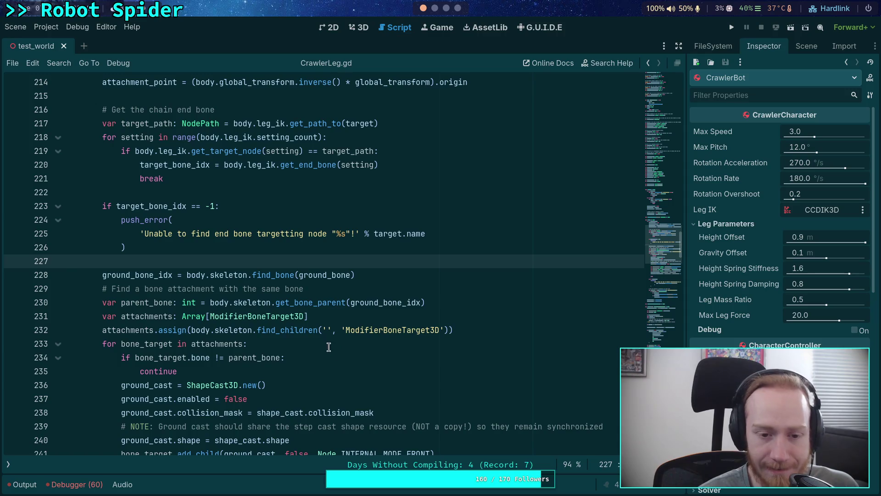
{"action": "scroll", "coordinate": [344, 342], "scroll_direction": "up", "scroll_amount": 7}
{"action": "scroll", "coordinate": [344, 343], "scroll_direction": "up", "scroll_amount": 3}
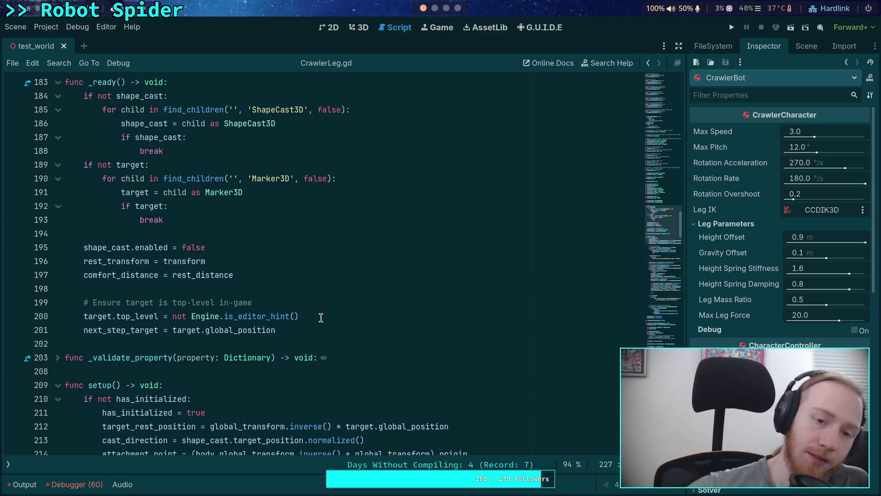
{"action": "scroll", "coordinate": [321, 318], "scroll_direction": "down", "scroll_amount": 7}
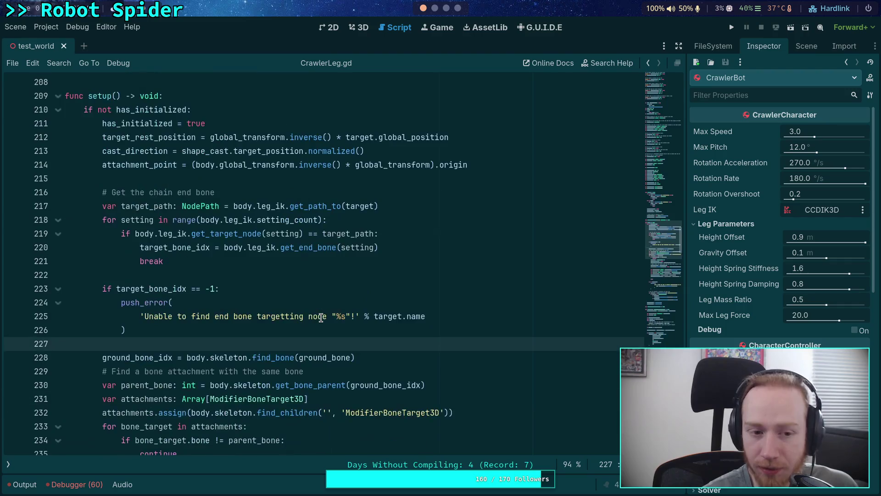
{"action": "scroll", "coordinate": [320, 318], "scroll_direction": "down", "scroll_amount": 5}
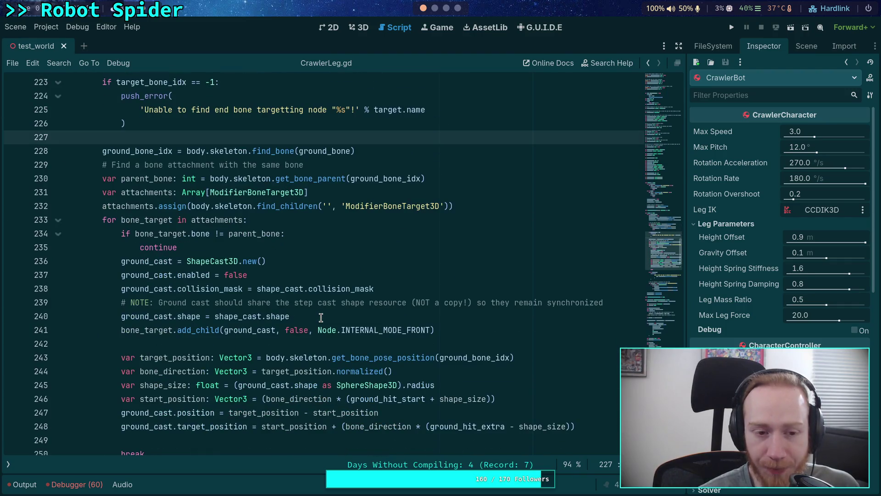
{"action": "scroll", "coordinate": [326, 309], "scroll_direction": "down", "scroll_amount": 3}
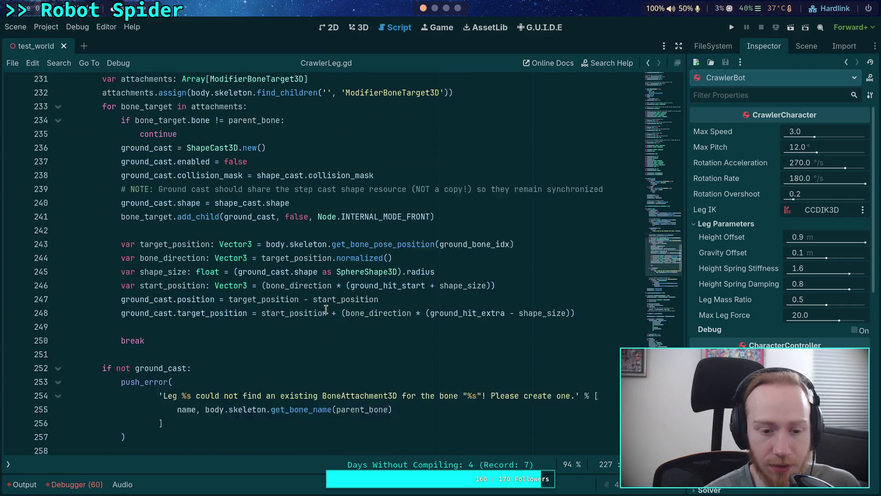
{"action": "double_click", "coordinate": [173, 233]}
{"action": "scroll", "coordinate": [165, 238], "scroll_direction": "down", "scroll_amount": 4}
{"action": "scroll", "coordinate": [140, 256], "scroll_direction": "up", "scroll_amount": 8}
{"action": "scroll", "coordinate": [140, 256], "scroll_direction": "up", "scroll_amount": 12}
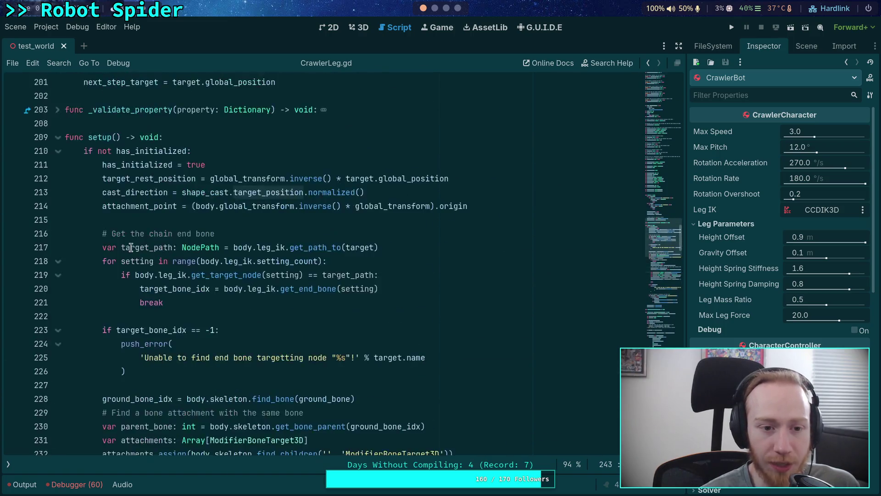
{"action": "double_click", "coordinate": [94, 274]}
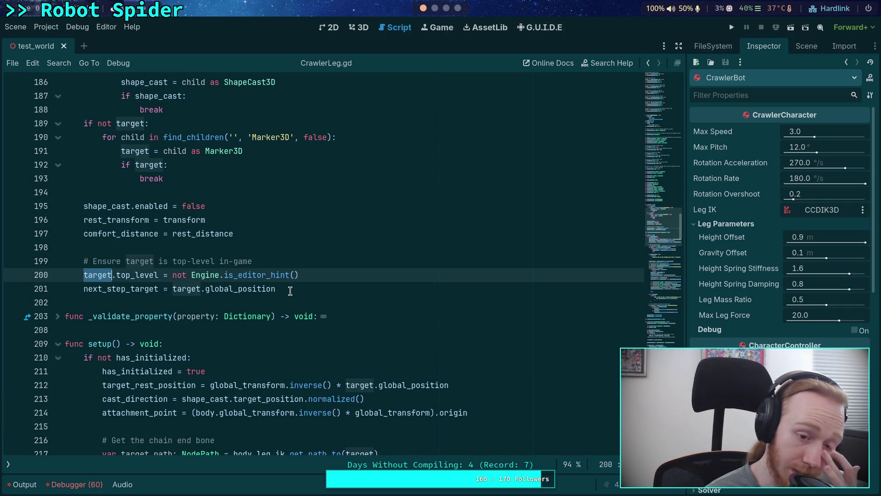
{"action": "scroll", "coordinate": [306, 269], "scroll_direction": "up", "scroll_amount": 5}
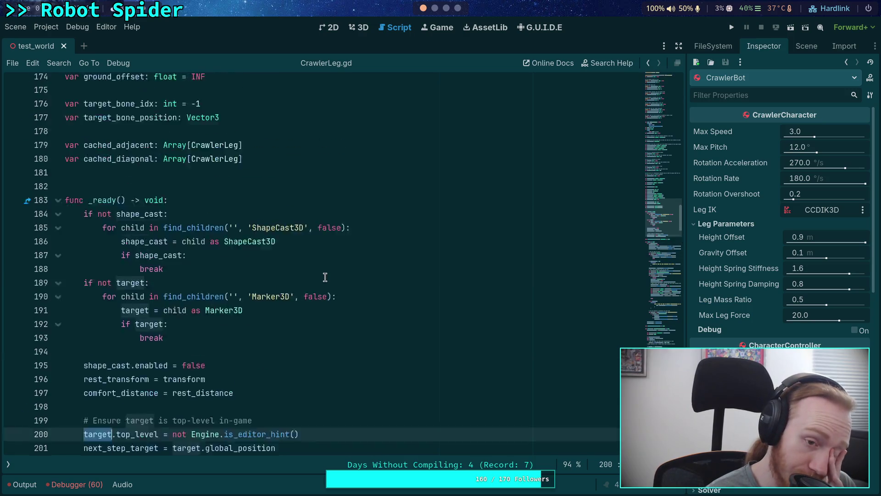
{"action": "scroll", "coordinate": [321, 275], "scroll_direction": "down", "scroll_amount": 4}
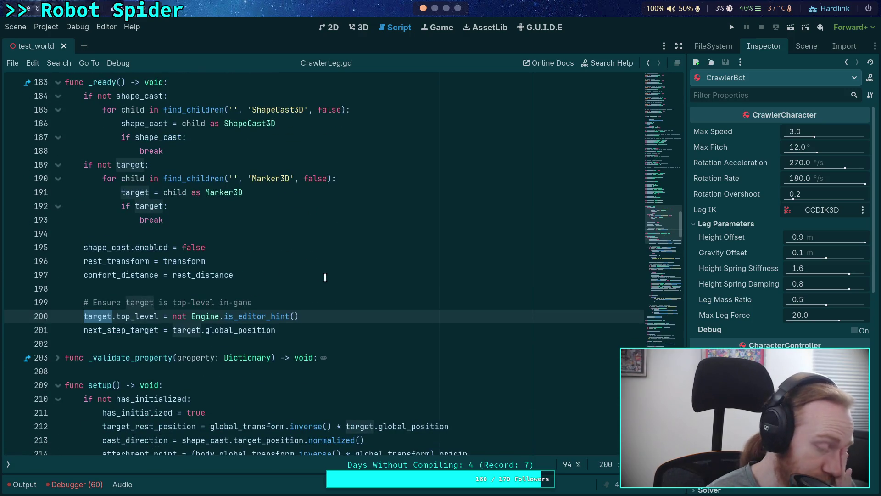
Delete the 'Ensure target is top-level in-game' comment and the target.top_level line from _ready.
{"action": "left_click_drag", "start_coordinate": [321, 316], "coordinate": [335, 300]}
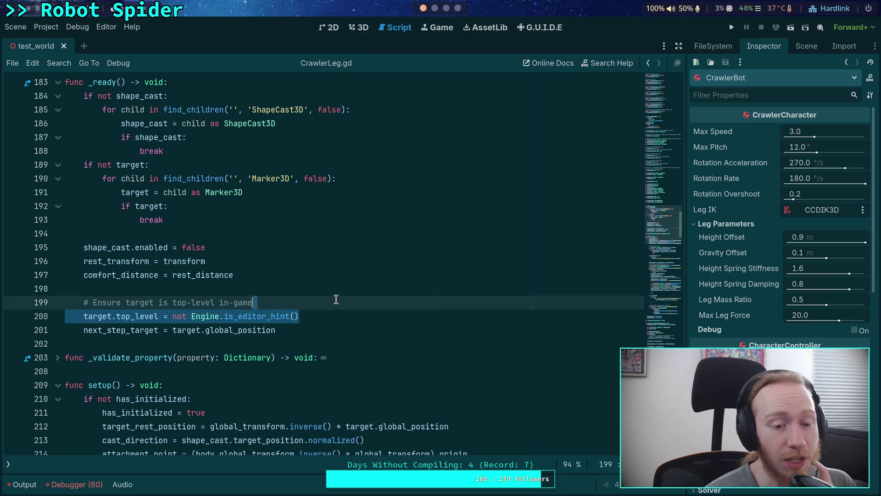
{"action": "left_click", "coordinate": [324, 315]}
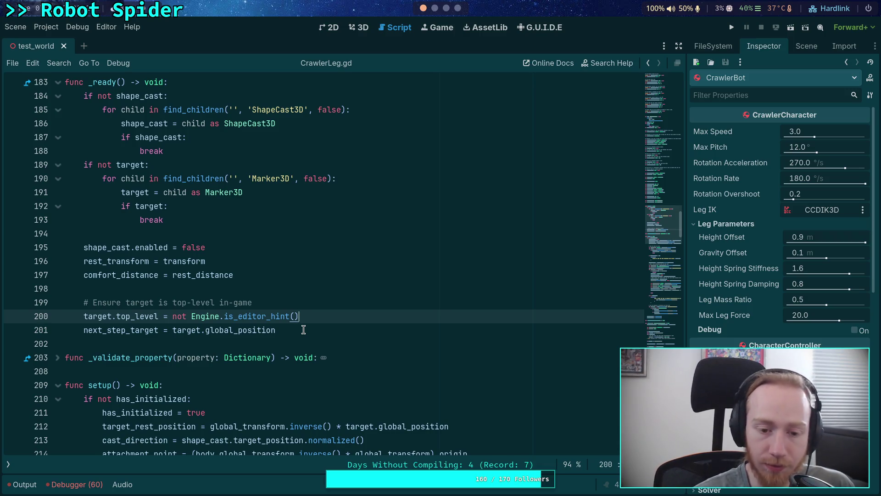
{"action": "left_click_drag", "start_coordinate": [329, 317], "coordinate": [331, 292]}
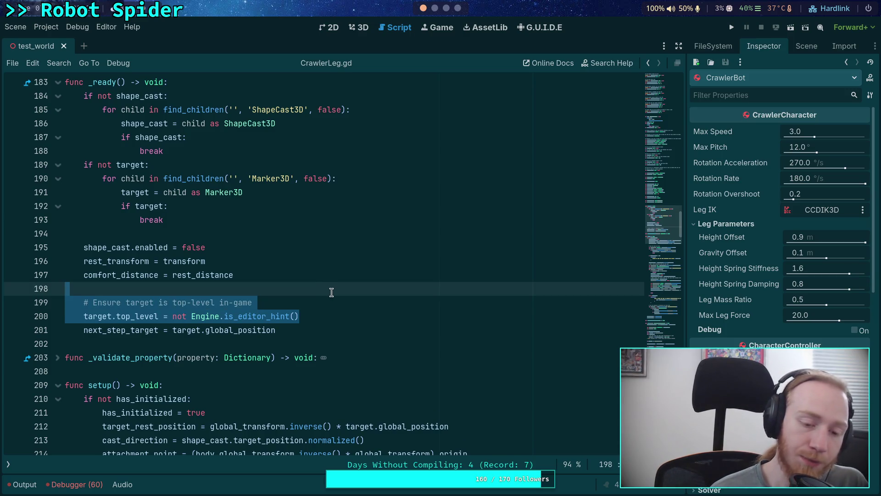
{"action": "key", "text": "BackSpace"}
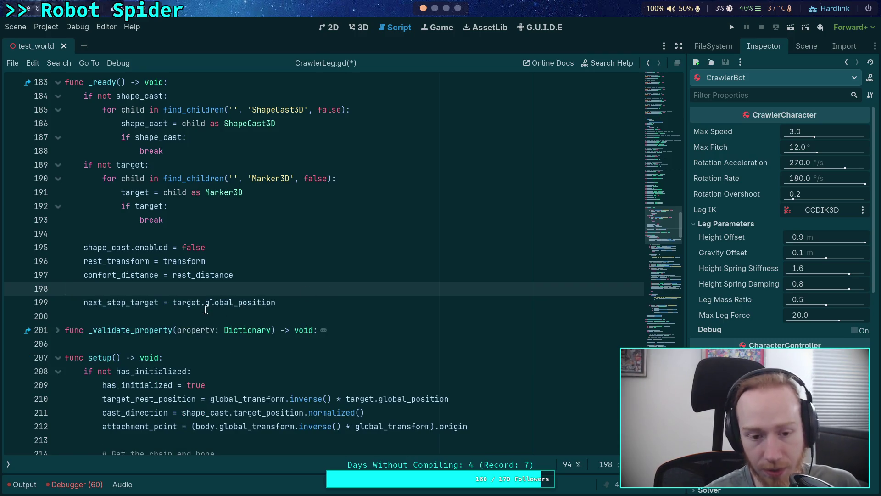
Select next_step_target on line 199 and inspect its context-menu options.
{"action": "double_click", "coordinate": [230, 302]}
{"action": "double_click", "coordinate": [118, 301]}
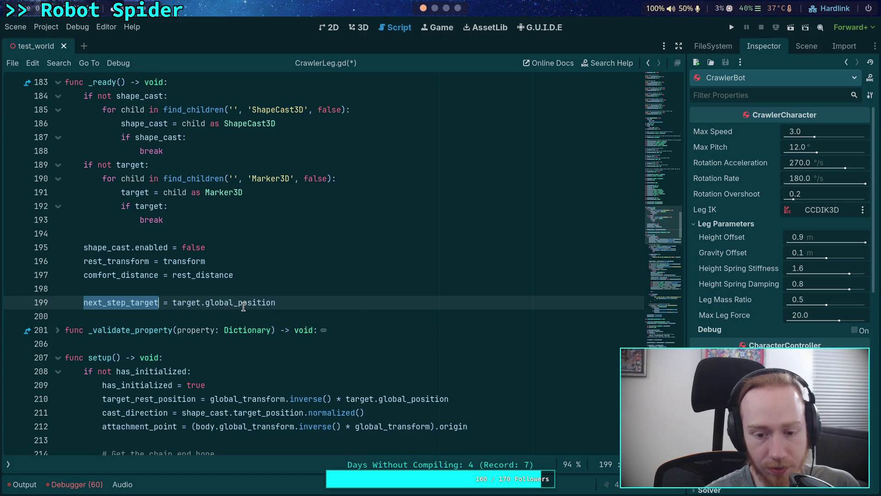
{"action": "mouse_move", "coordinate": [243, 306]}
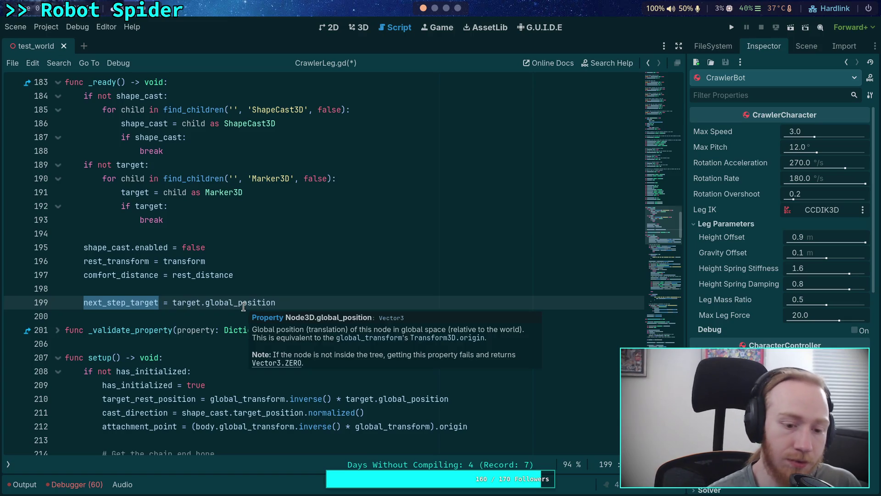
{"action": "right_click", "coordinate": [123, 301]}
{"action": "left_click", "coordinate": [94, 303]}
{"action": "double_click", "coordinate": [94, 303]}
{"action": "right_click", "coordinate": [117, 305]}
{"action": "left_click", "coordinate": [112, 305]}
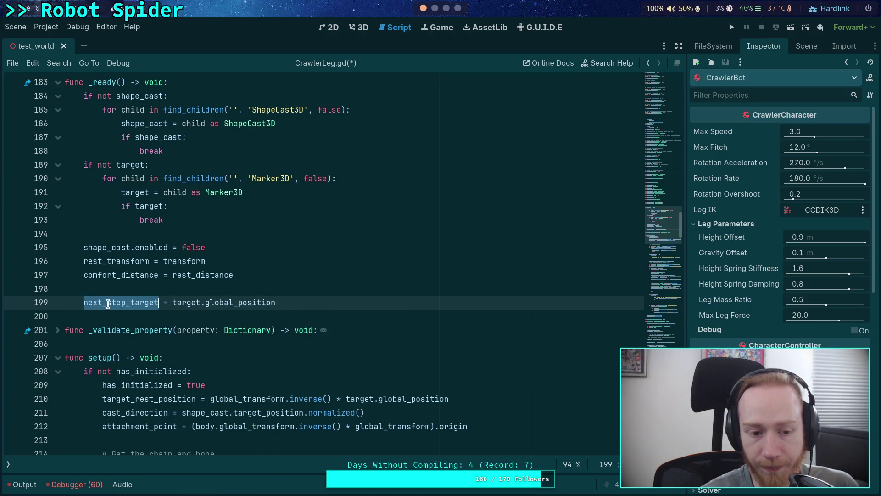
{"action": "left_click", "coordinate": [113, 305]}
{"action": "scroll", "coordinate": [183, 321], "scroll_direction": "up", "scroll_amount": 10}
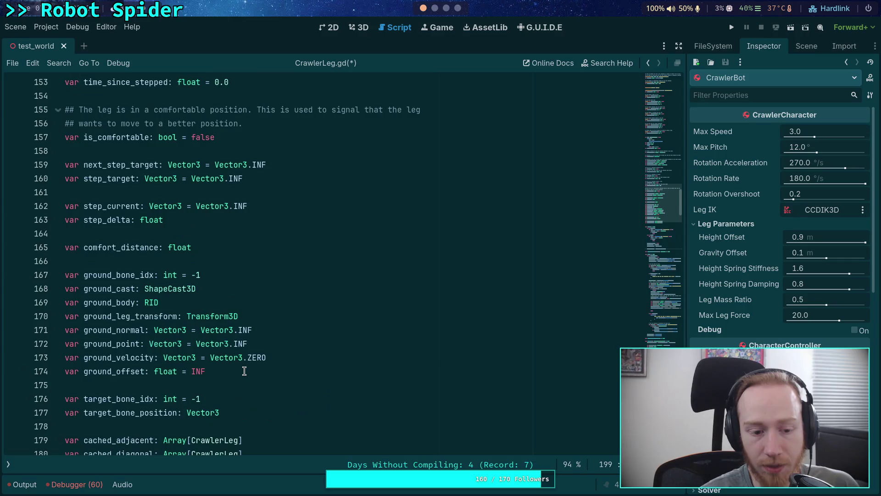
{"action": "scroll", "coordinate": [249, 354], "scroll_direction": "down", "scroll_amount": 3}
{"action": "scroll", "coordinate": [261, 351], "scroll_direction": "up", "scroll_amount": 3}
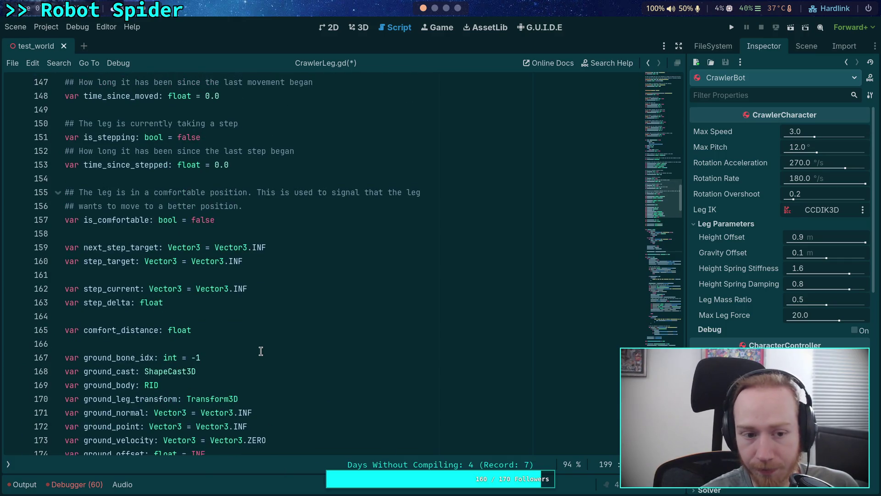
Select step_target on line 160 and start a Ctrl+F search for it.
{"action": "double_click", "coordinate": [116, 261]}
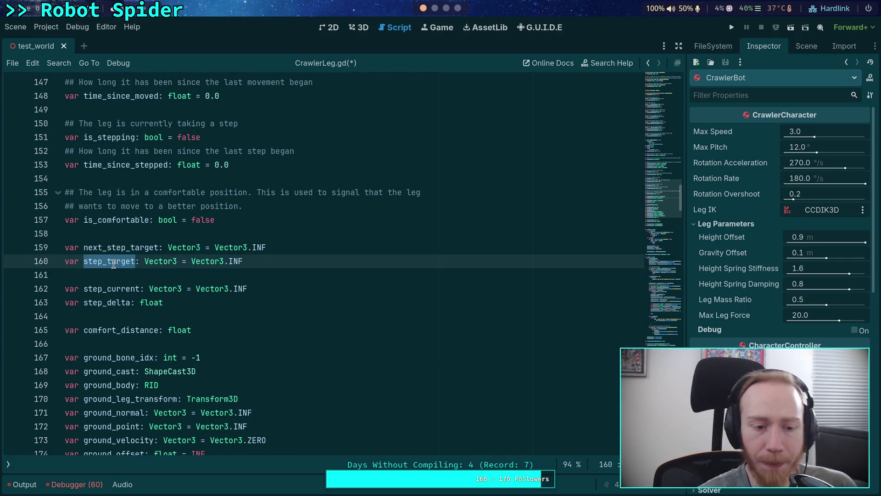
{"action": "right_click", "coordinate": [116, 264]}
{"action": "left_click", "coordinate": [89, 263]}
{"action": "key", "text": "ctrl+f"}
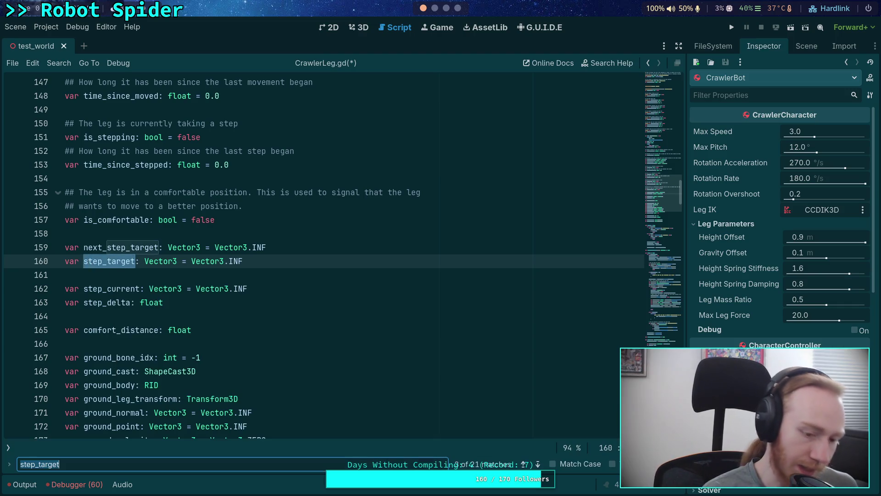
Step through the step_target matches down to line 433.
{"action": "left_click", "coordinate": [538, 465]}
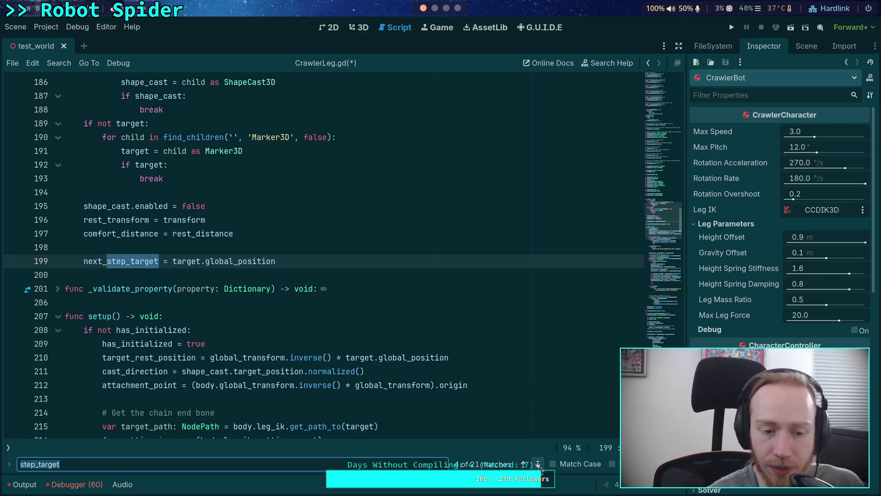
{"action": "left_click", "coordinate": [538, 464]}
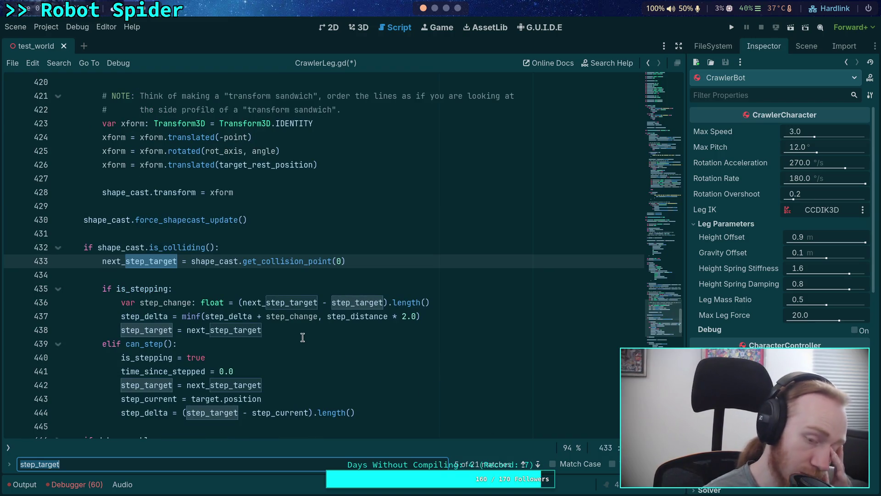
{"action": "scroll", "coordinate": [302, 338], "scroll_direction": "down", "scroll_amount": 2}
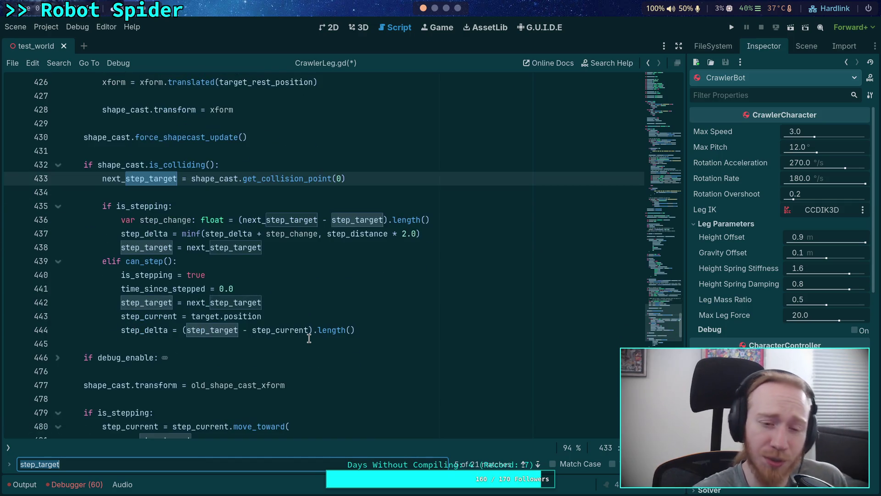
{"action": "scroll", "coordinate": [321, 345], "scroll_direction": "down", "scroll_amount": 3}
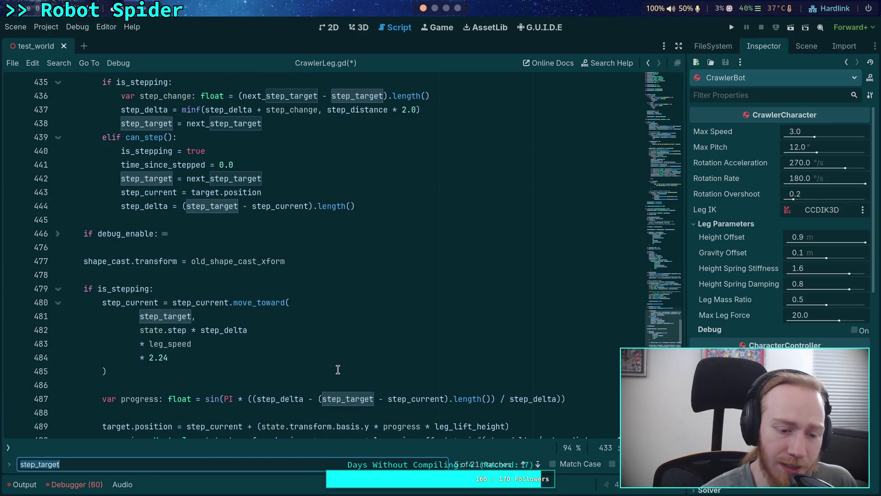
{"action": "scroll", "coordinate": [338, 369], "scroll_direction": "up", "scroll_amount": 3}
Search for next_step_target and cycle through all its uses, including lines 199 and 433.
{"action": "double_click", "coordinate": [140, 178]}
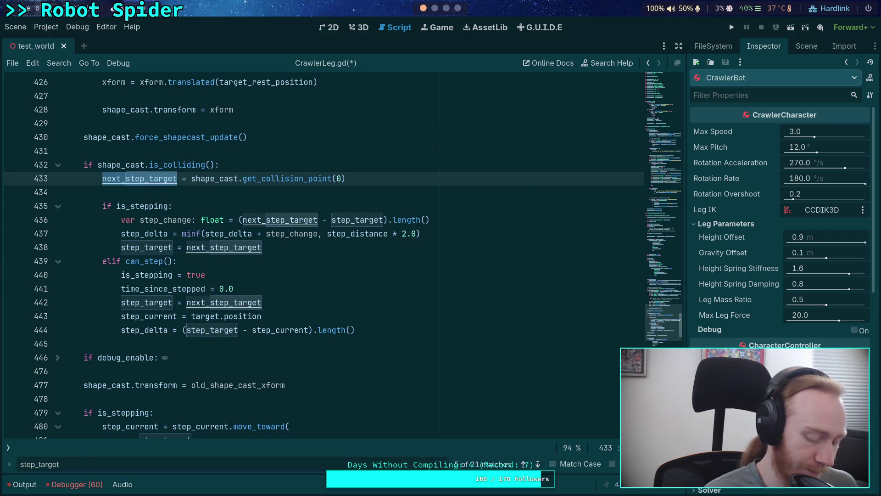
{"action": "key", "text": "ctrl+f"}
{"action": "left_click", "coordinate": [540, 463]}
{"action": "left_click", "coordinate": [541, 462]}
{"action": "left_click", "coordinate": [541, 463]}
{"action": "left_click", "coordinate": [541, 461]}
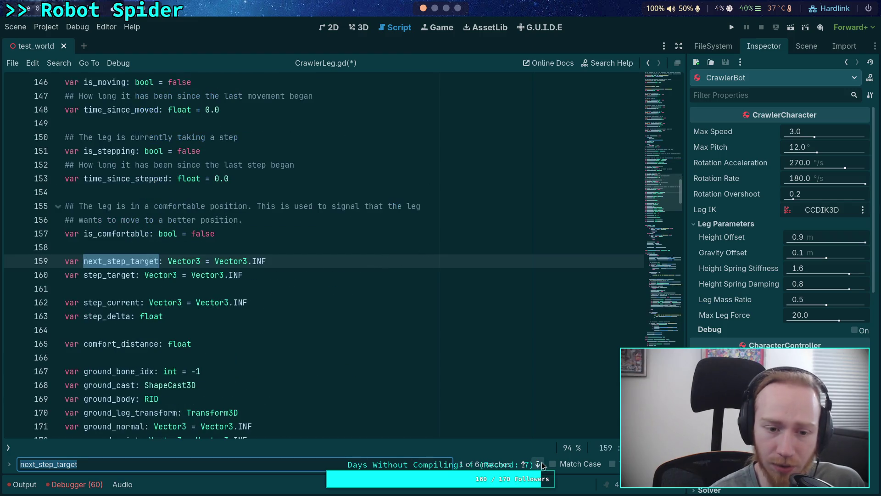
{"action": "left_click", "coordinate": [541, 461]}
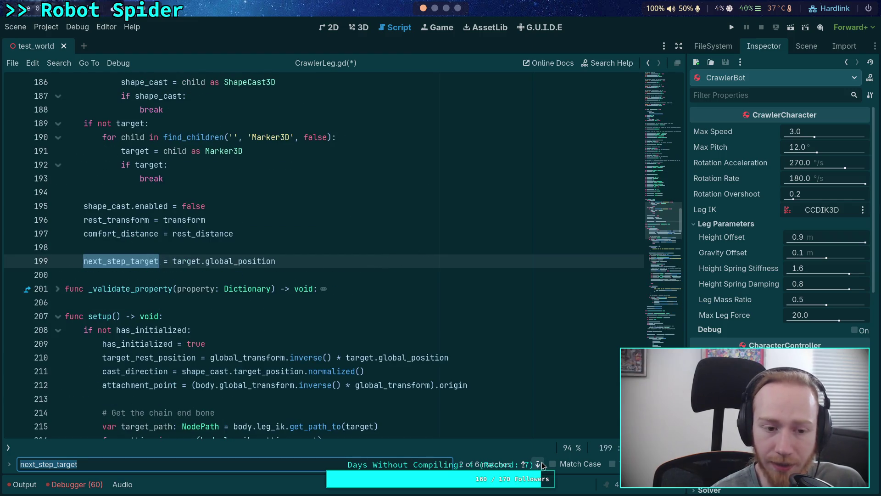
{"action": "left_click", "coordinate": [541, 461]}
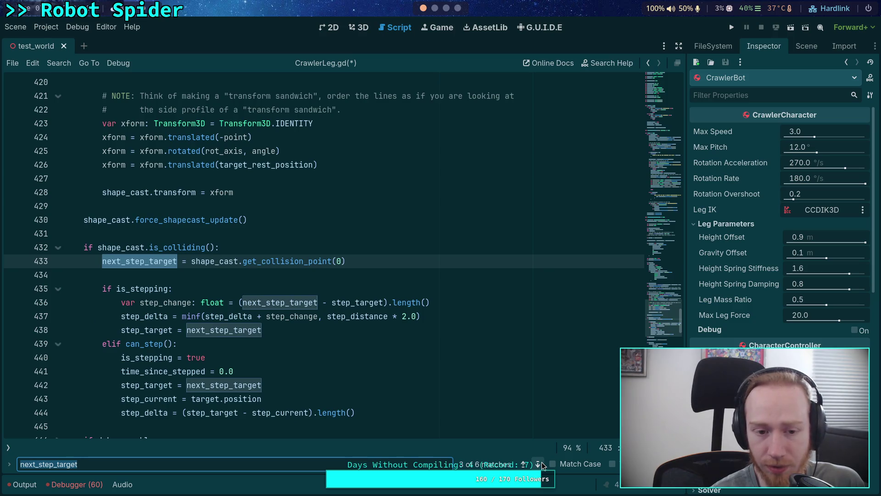
Look over the code around line 433, then switch to the terminal workspace.
{"action": "scroll", "coordinate": [303, 343], "scroll_direction": "down", "scroll_amount": 3}
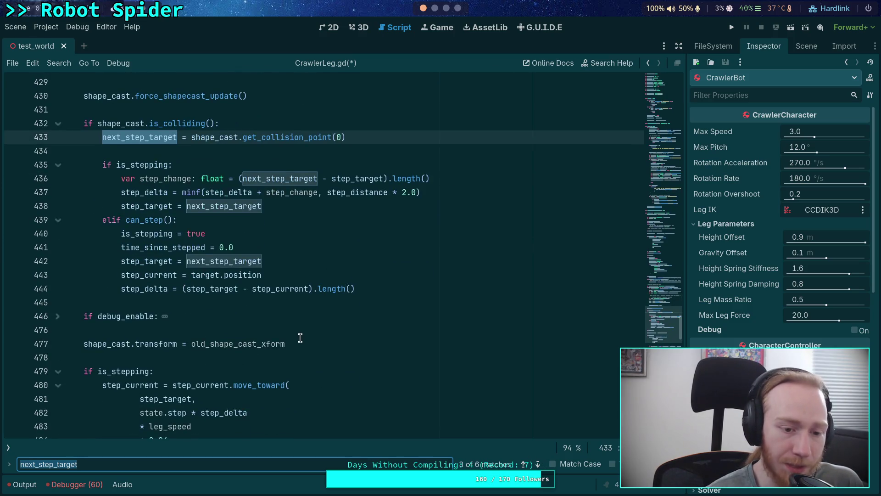
{"action": "scroll", "coordinate": [299, 336], "scroll_direction": "up", "scroll_amount": 5}
{"action": "scroll", "coordinate": [300, 336], "scroll_direction": "up", "scroll_amount": 20}
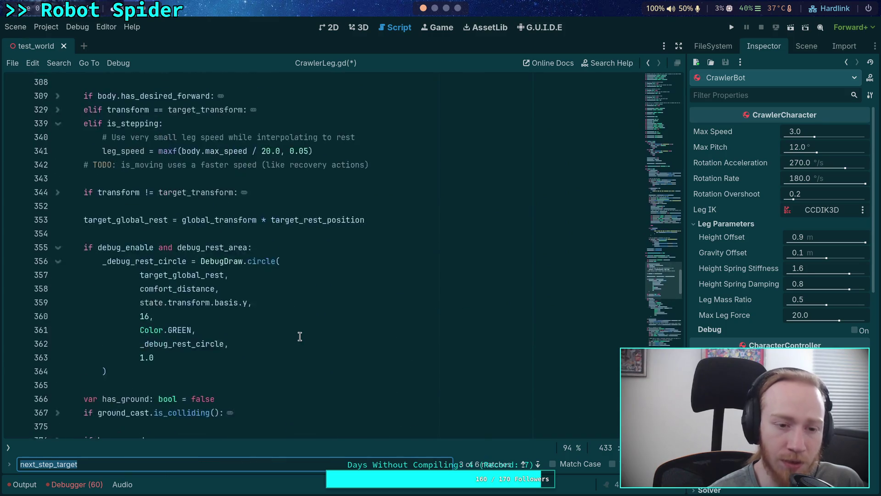
{"action": "scroll", "coordinate": [300, 336], "scroll_direction": "up", "scroll_amount": 10}
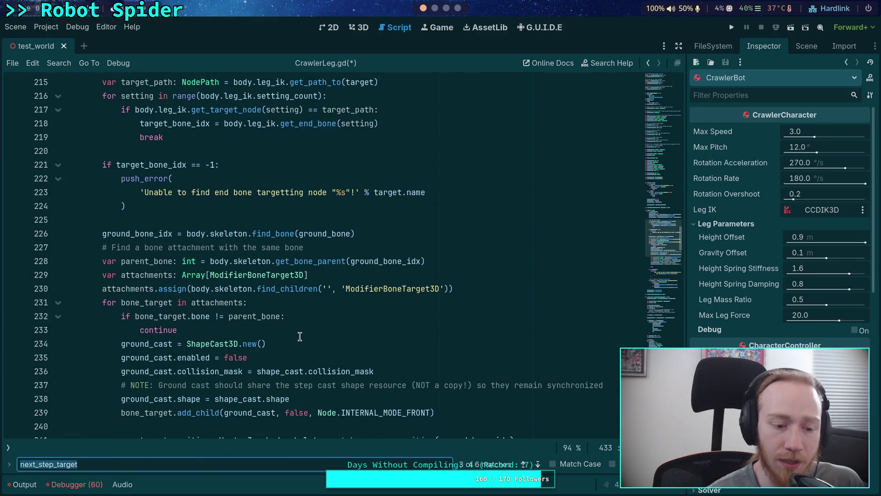
{"action": "scroll", "coordinate": [300, 337], "scroll_direction": "up", "scroll_amount": 5}
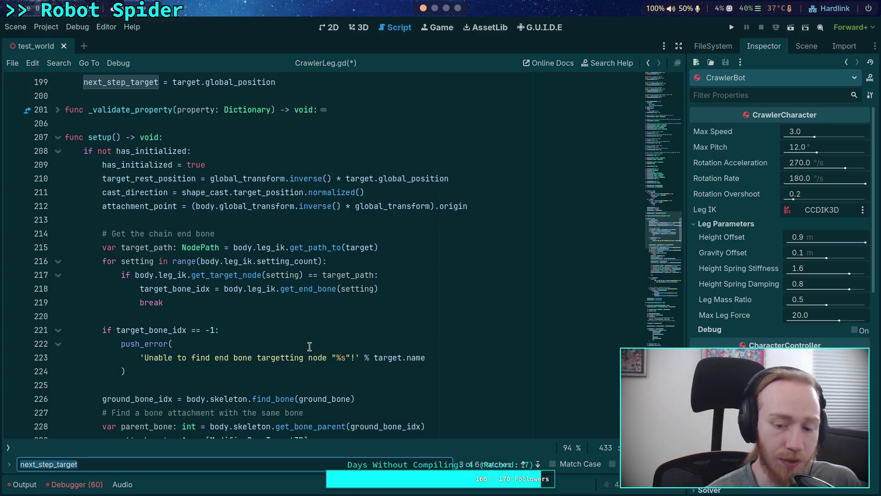
{"action": "key", "text": "super+1"}
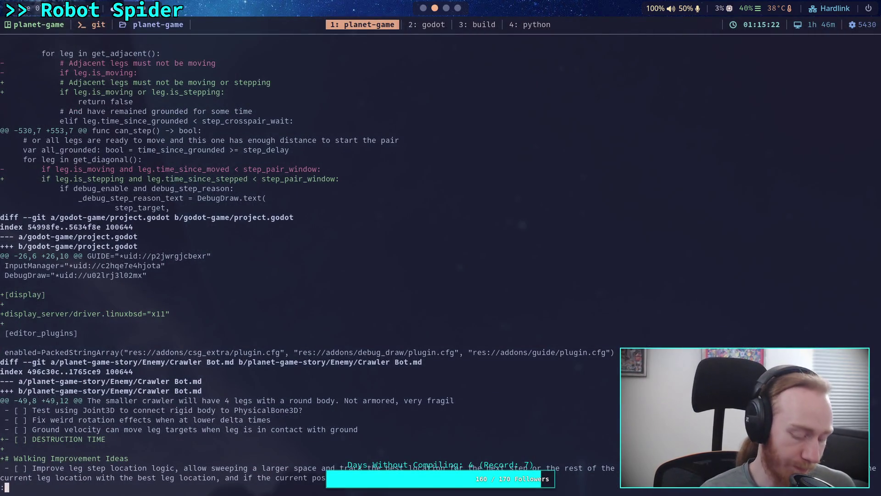
Quit the pager, open Neovim on the project, and live-grep next_step_target, finding six matches in CrawlerLeg.gd.
{"action": "type", "text": "qnvim ."}
{"action": "key", "text": "Return"}
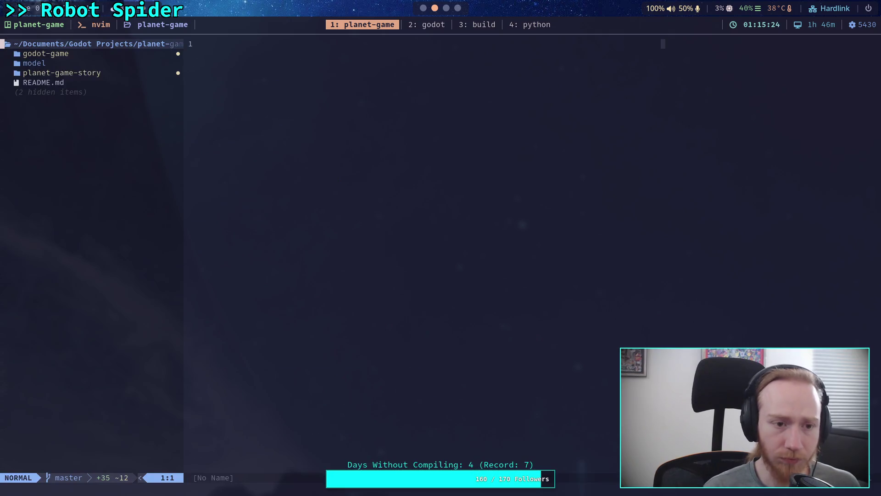
{"action": "key", "text": "space"}
{"action": "type", "text": "fgnext_ste"}
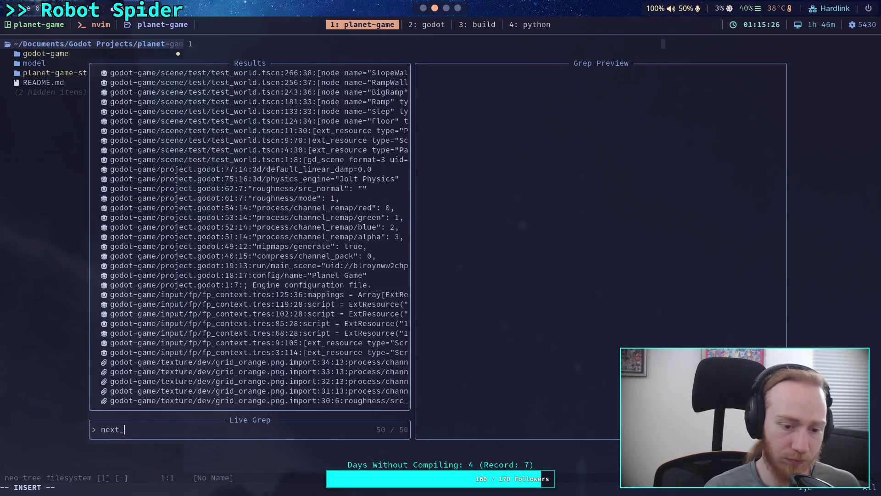
{"action": "type", "text": "p_target"}
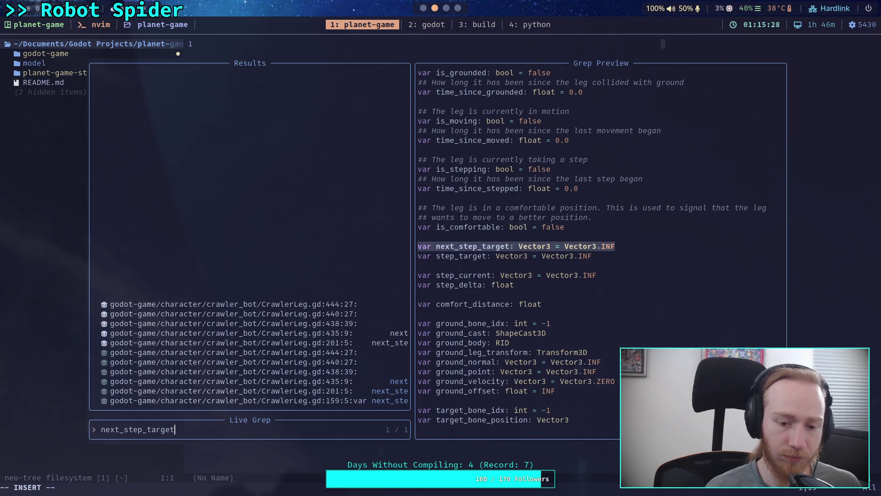
{"action": "key", "text": "Up"}
{"action": "key", "text": "Up"}
{"action": "key", "text": "Up"}
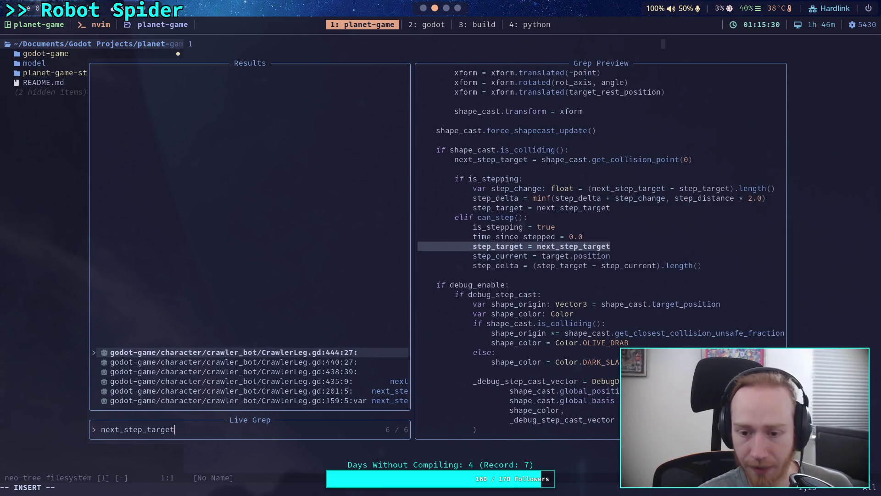
{"action": "key", "text": "Escape"}
{"action": "key", "text": "super+2"}
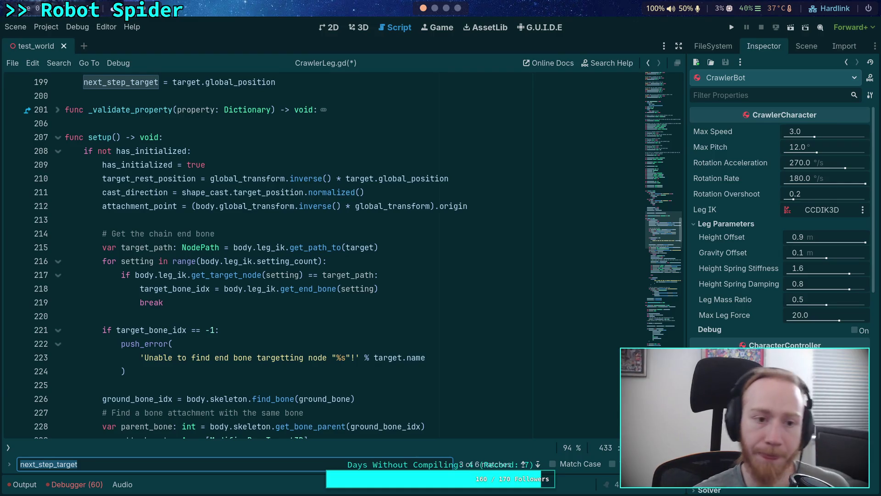
Delete the next_step_target declaration on line 159 and its assignment on line 198.
{"action": "left_click", "coordinate": [538, 464]}
{"action": "left_click", "coordinate": [538, 464]}
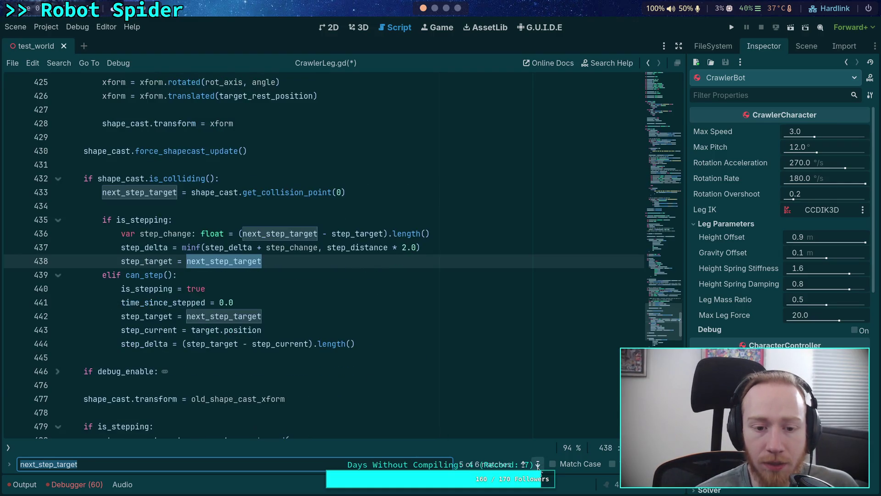
{"action": "left_click", "coordinate": [538, 464]}
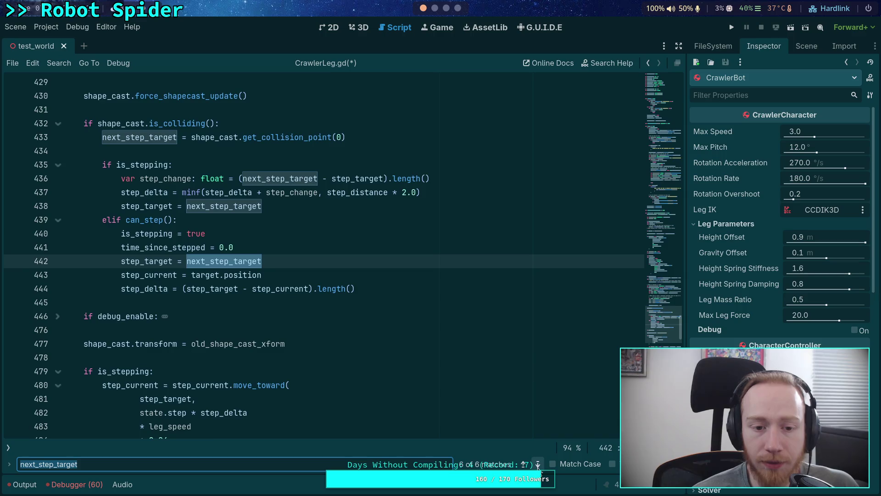
{"action": "left_click", "coordinate": [537, 464]}
{"action": "left_click", "coordinate": [538, 464]}
{"action": "left_click", "coordinate": [524, 464]}
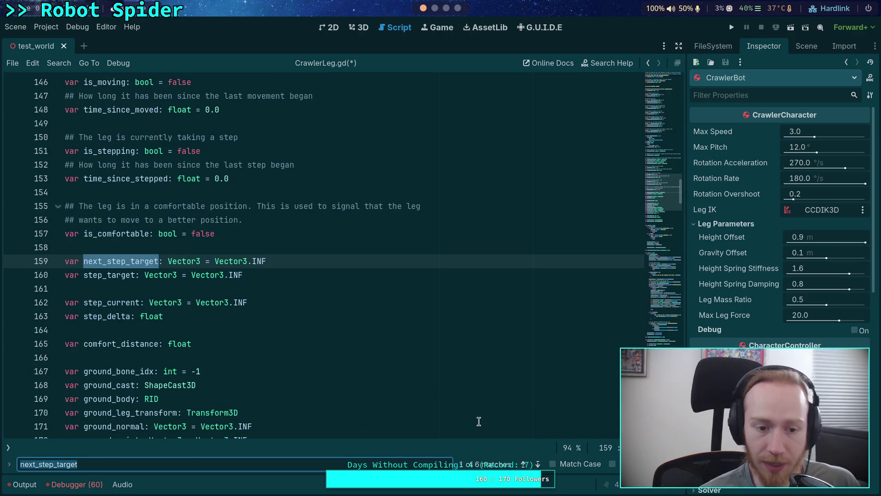
{"action": "triple_click", "coordinate": [281, 255]}
{"action": "key", "text": "BackSpace"}
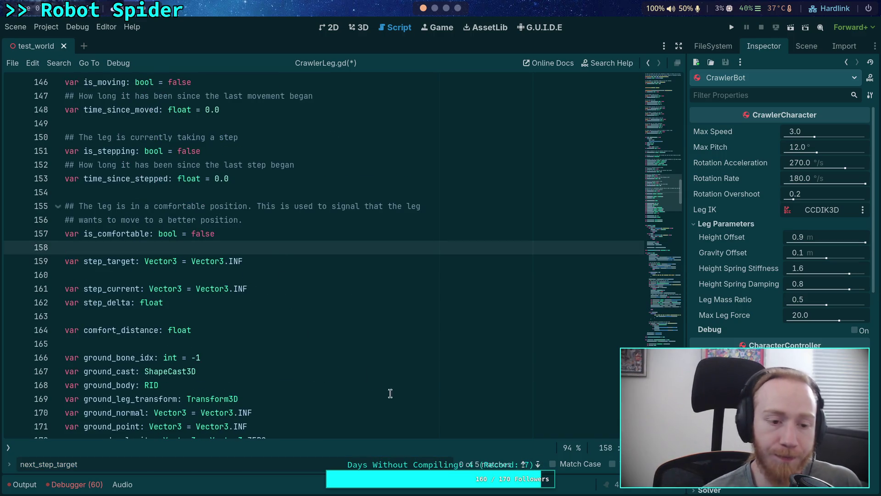
{"action": "left_click", "coordinate": [538, 465]}
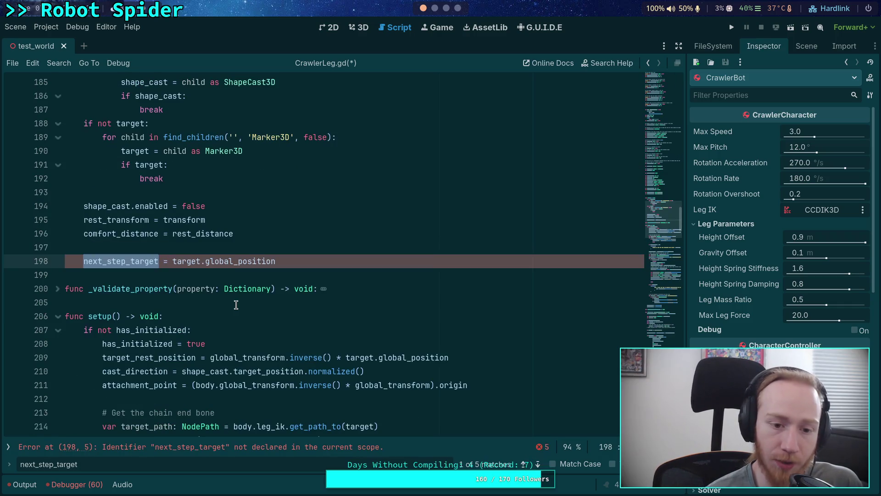
{"action": "left_click_drag", "start_coordinate": [275, 261], "coordinate": [289, 249]}
{"action": "key", "text": "BackSpace"}
{"action": "key", "text": "BackSpace"}
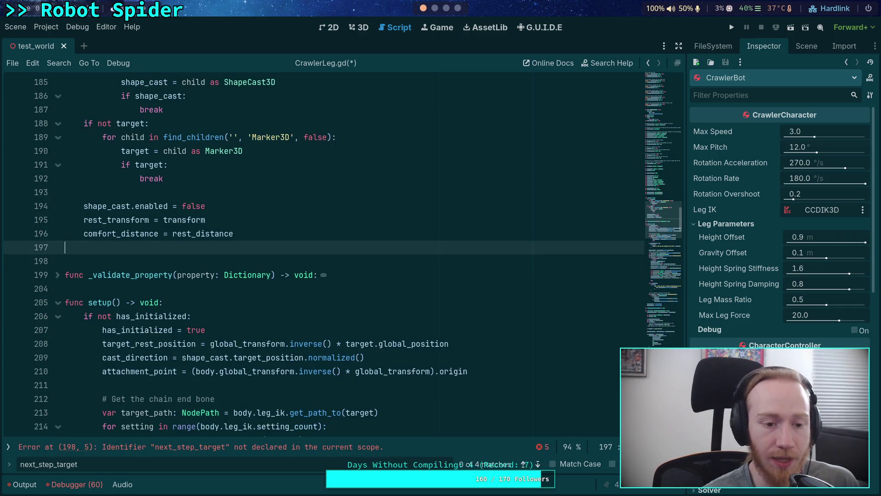
Go to the now-undeclared next_step_target use on line 430 and select it.
{"action": "left_click", "coordinate": [537, 464]}
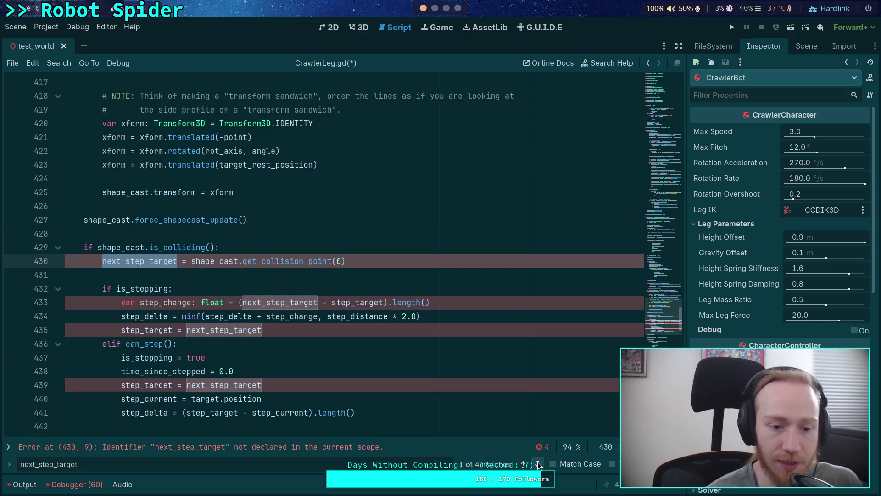
{"action": "scroll", "coordinate": [252, 347], "scroll_direction": "down", "scroll_amount": 3}
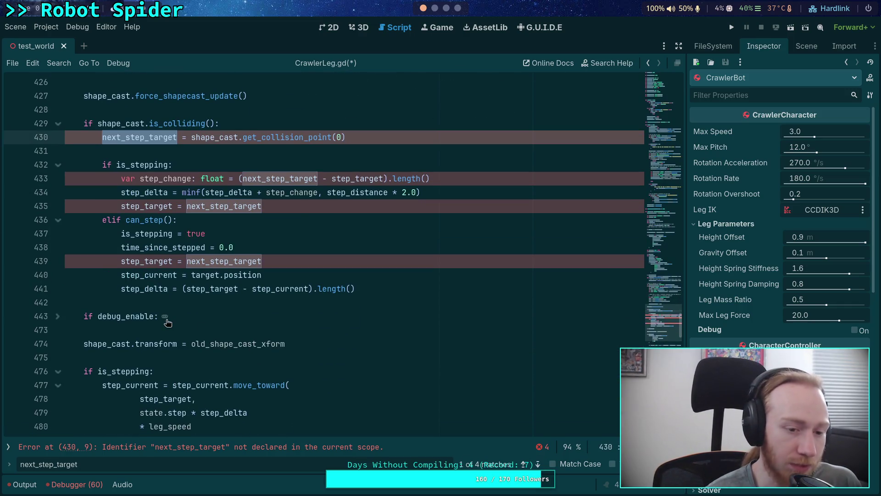
{"action": "scroll", "coordinate": [301, 253], "scroll_direction": "down", "scroll_amount": 4}
{"action": "scroll", "coordinate": [302, 253], "scroll_direction": "down", "scroll_amount": 3}
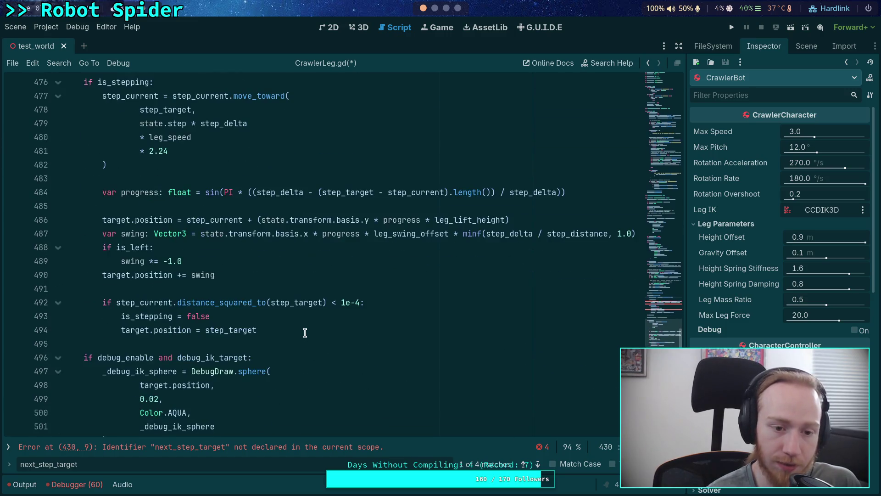
{"action": "scroll", "coordinate": [305, 332], "scroll_direction": "up", "scroll_amount": 19}
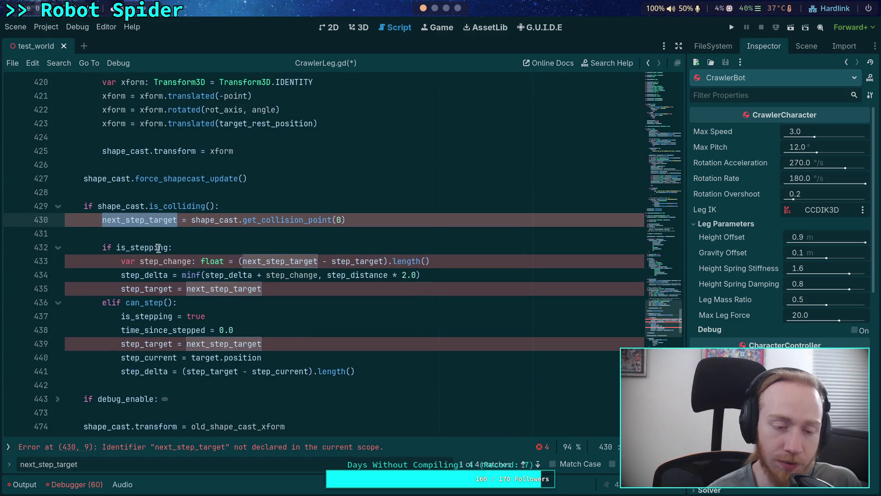
{"action": "key", "text": "Right"}
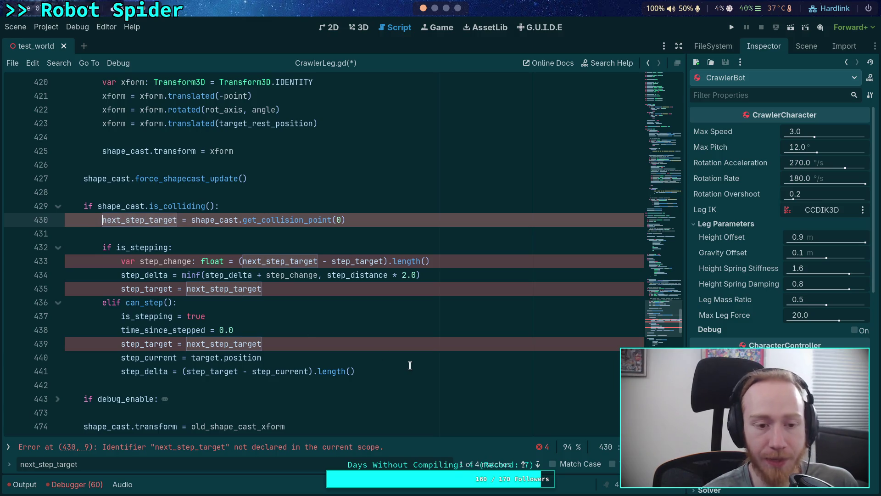
{"action": "double_click", "coordinate": [147, 221]}
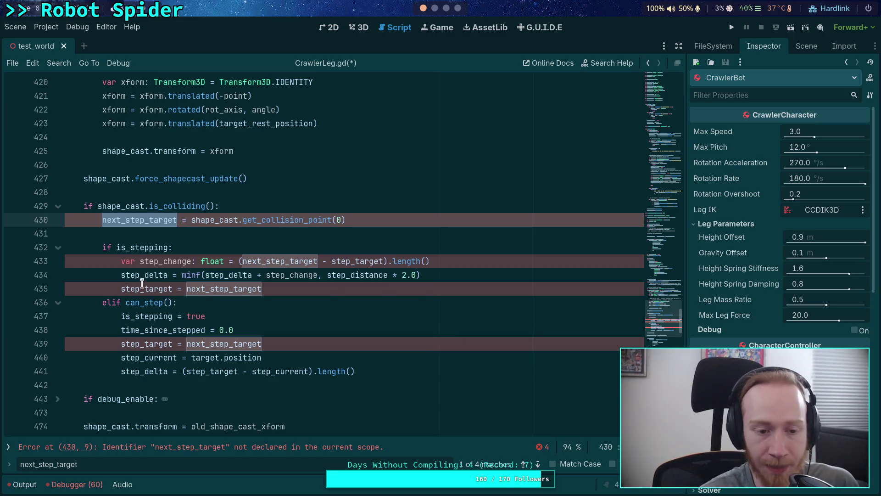
{"action": "left_click", "coordinate": [118, 247]}
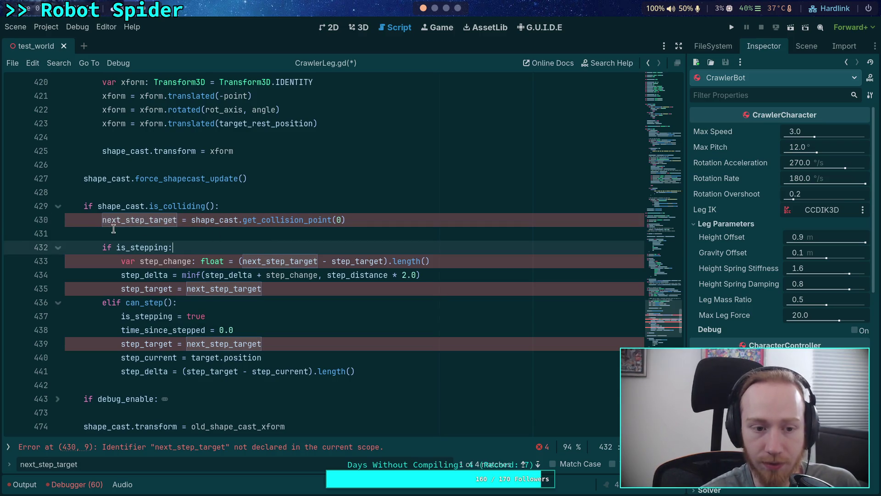
Declare next_step_target on line 430 as a local var of type Vector3.
{"action": "left_click", "coordinate": [101, 222]}
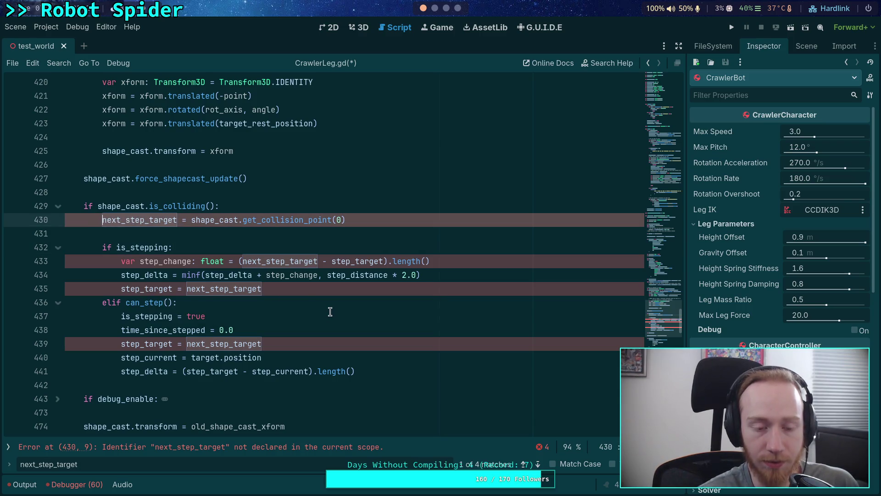
{"action": "type", "text": "var "}
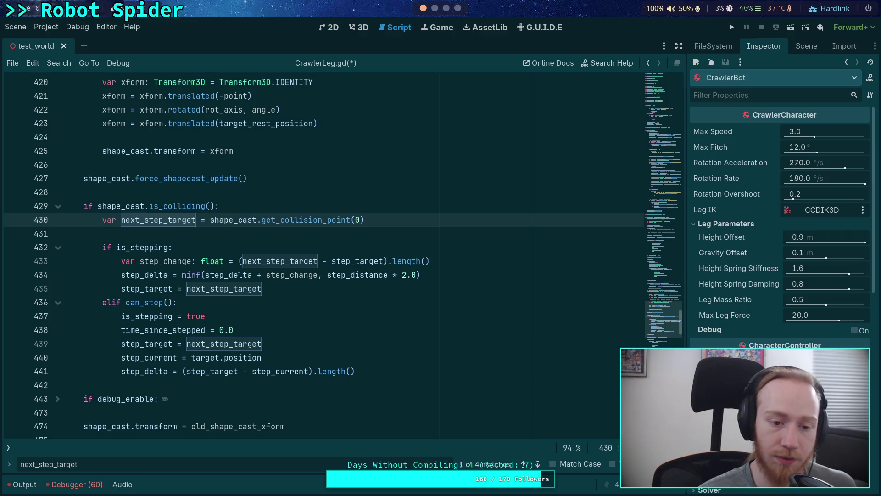
{"action": "type", "text": ": Vecgt"}
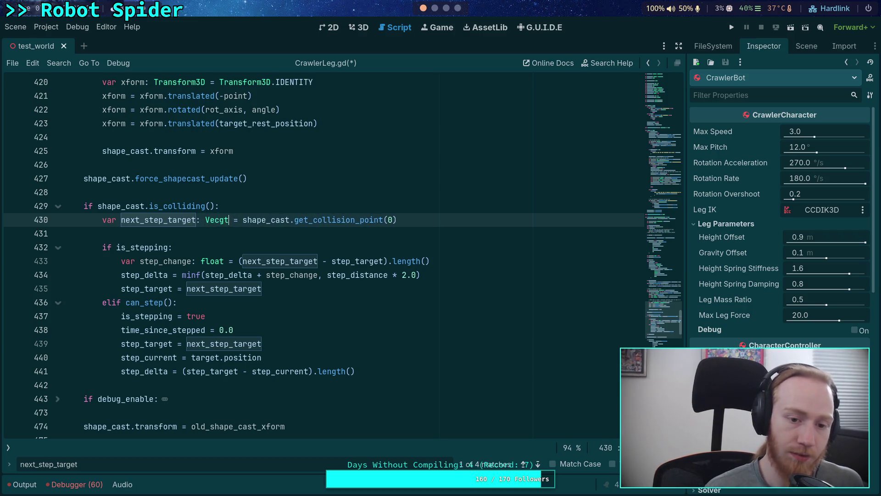
{"action": "key", "text": "BackSpace"}
{"action": "key", "text": "BackSpace"}
{"action": "type", "text": "tor3"}
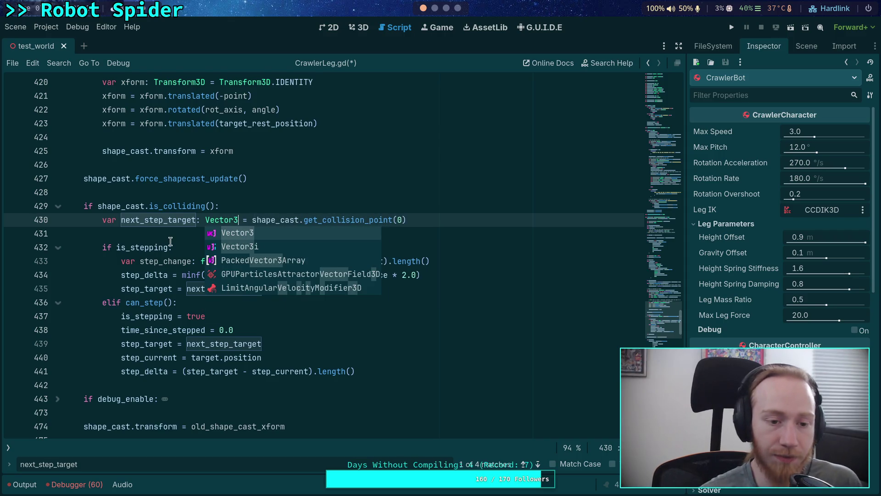
{"action": "left_click", "coordinate": [170, 242]}
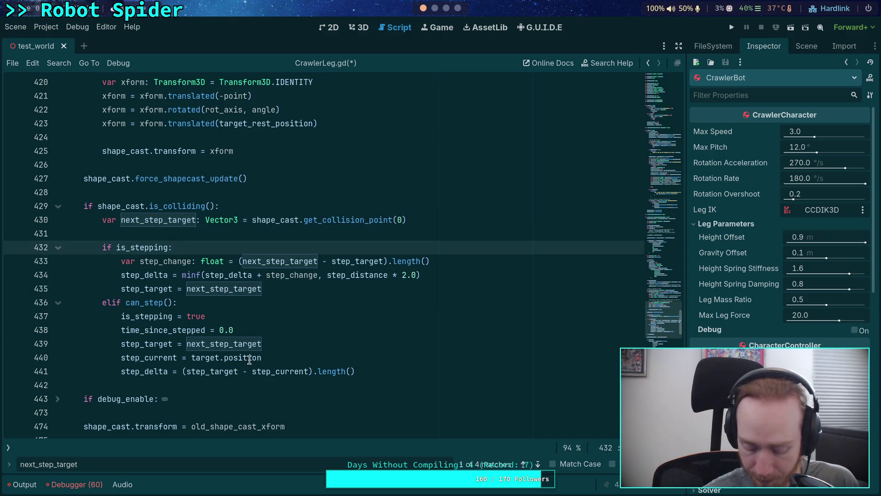
{"action": "left_click", "coordinate": [240, 227]}
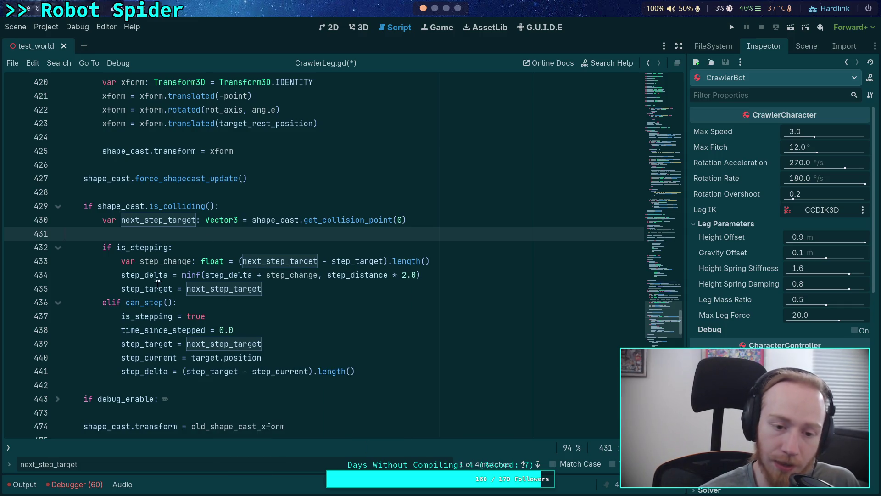
{"action": "left_click", "coordinate": [296, 292]}
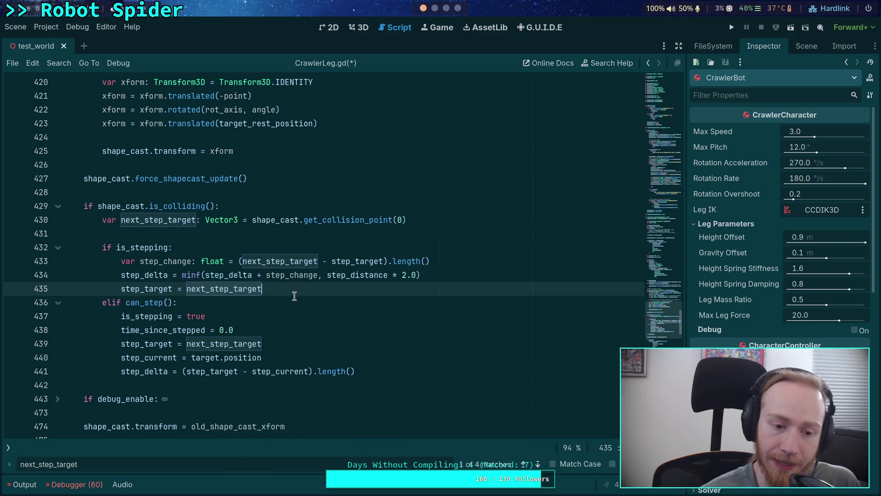
{"action": "double_click", "coordinate": [147, 344]}
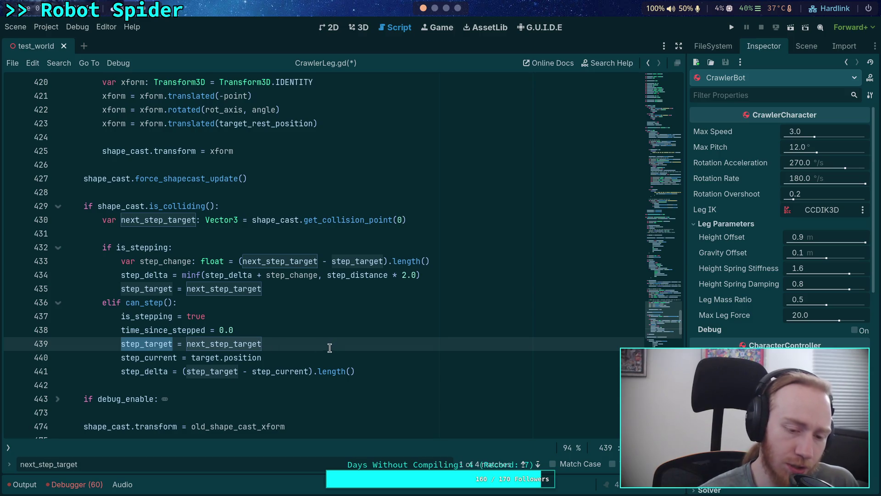
{"action": "scroll", "coordinate": [330, 349], "scroll_direction": "down", "scroll_amount": 6}
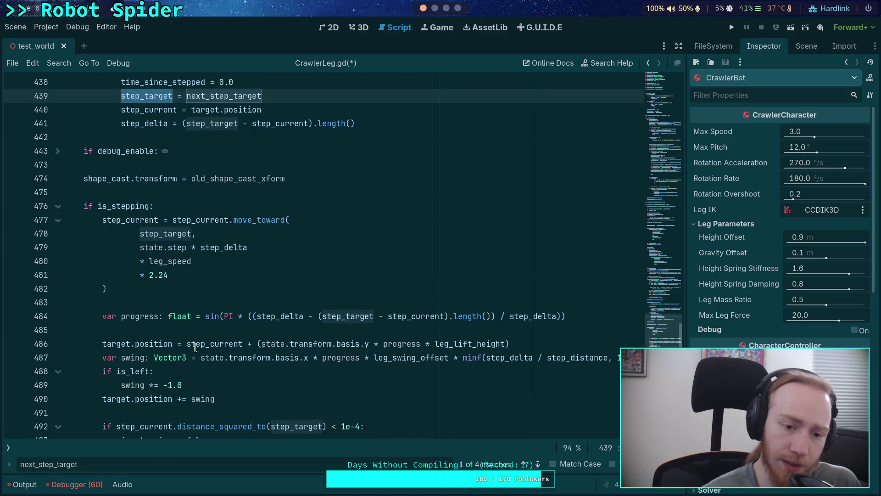
{"action": "double_click", "coordinate": [131, 220]}
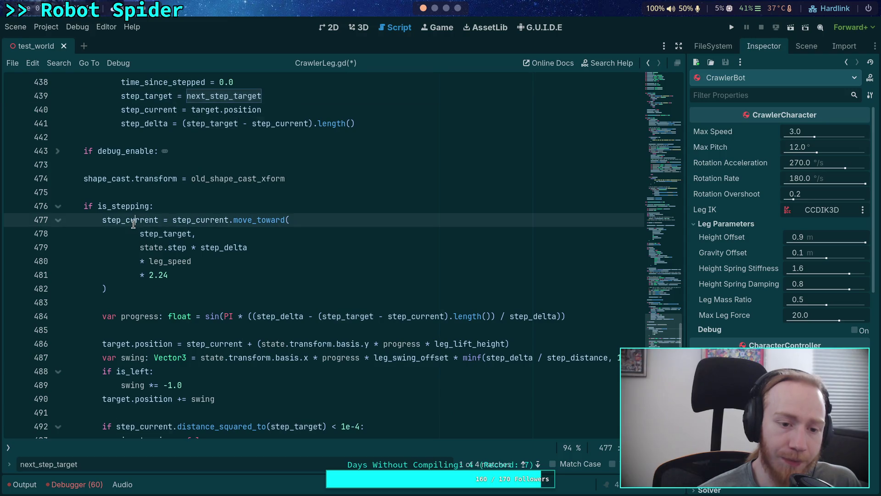
{"action": "scroll", "coordinate": [260, 298], "scroll_direction": "up", "scroll_amount": 2}
{"action": "scroll", "coordinate": [230, 321], "scroll_direction": "down", "scroll_amount": 4}
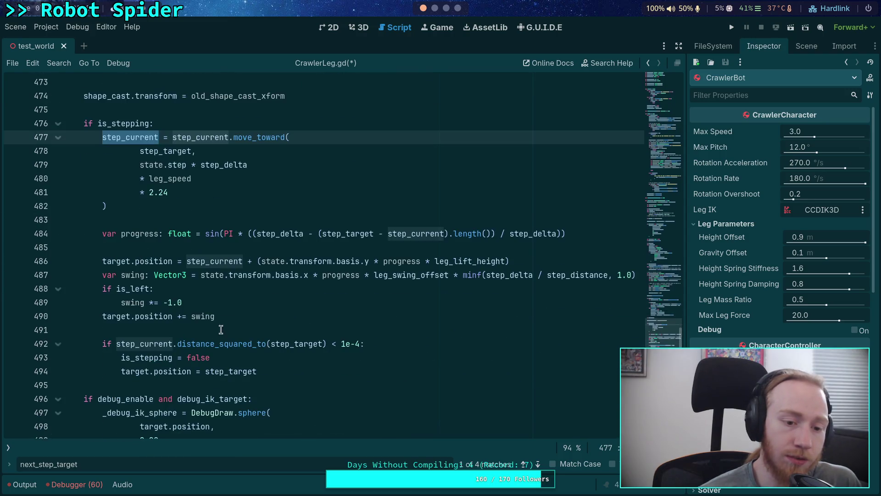
{"action": "scroll", "coordinate": [240, 323], "scroll_direction": "up", "scroll_amount": 3}
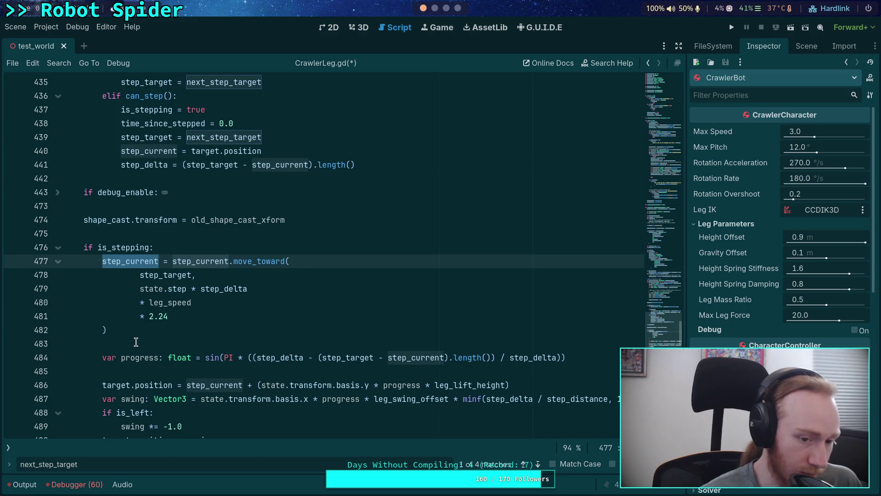
{"action": "left_click", "coordinate": [140, 340]}
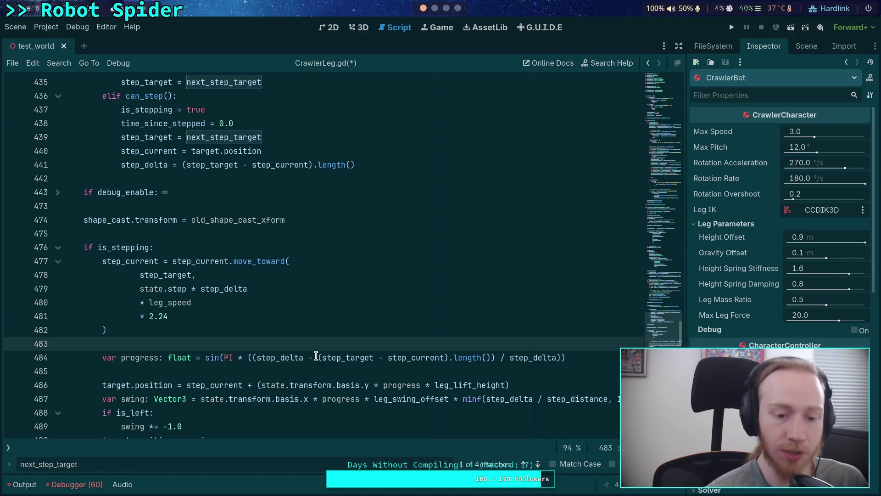
{"action": "scroll", "coordinate": [214, 346], "scroll_direction": "down", "scroll_amount": 2}
{"action": "left_click_drag", "start_coordinate": [109, 316], "coordinate": [155, 329]}
{"action": "scroll", "coordinate": [261, 349], "scroll_direction": "down", "scroll_amount": 1}
{"action": "scroll", "coordinate": [255, 354], "scroll_direction": "down", "scroll_amount": 2}
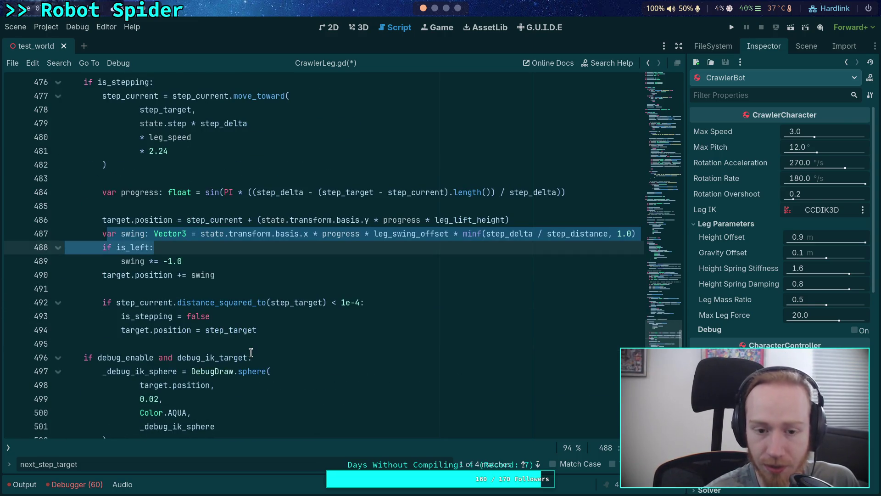
{"action": "scroll", "coordinate": [251, 352], "scroll_direction": "up", "scroll_amount": 1}
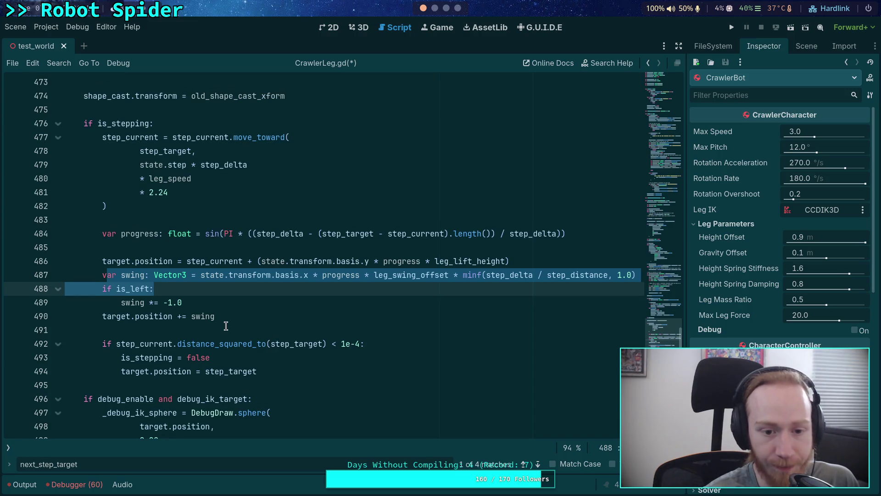
{"action": "left_click", "coordinate": [322, 261]}
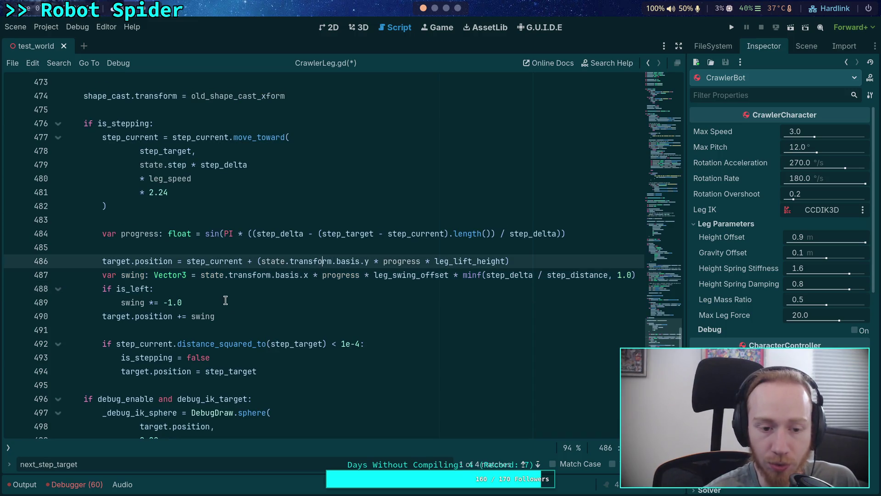
{"action": "scroll", "coordinate": [232, 298], "scroll_direction": "up", "scroll_amount": 1}
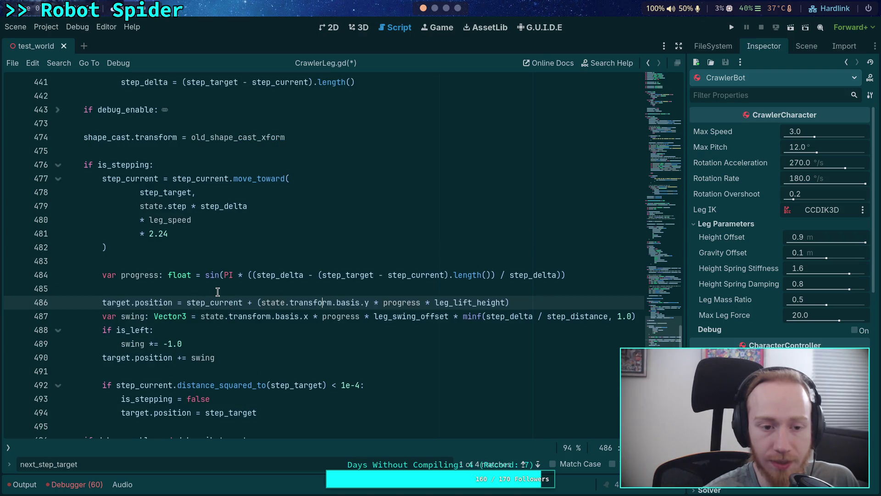
{"action": "scroll", "coordinate": [208, 293], "scroll_direction": "up", "scroll_amount": 3}
{"action": "double_click", "coordinate": [120, 302]}
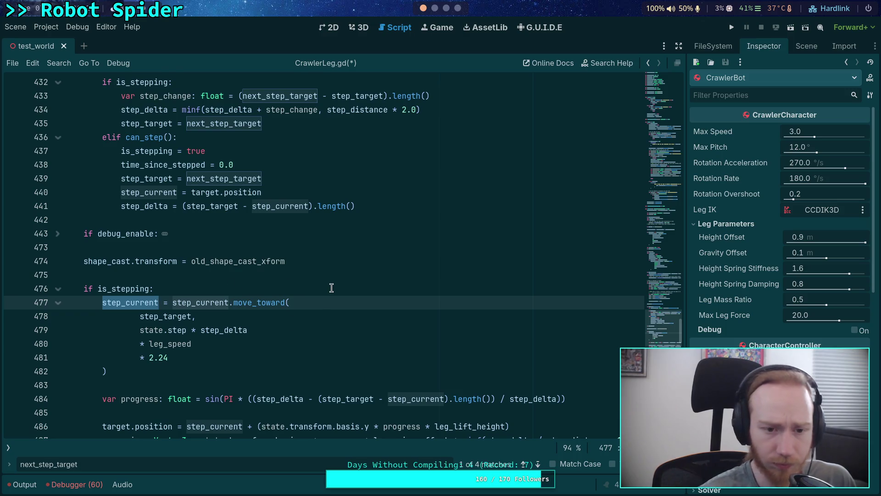
{"action": "scroll", "coordinate": [244, 245], "scroll_direction": "up", "scroll_amount": 1}
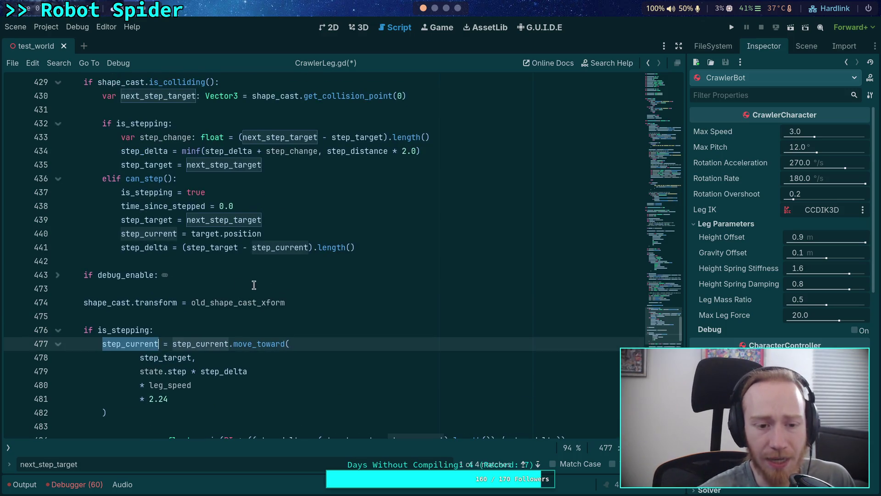
{"action": "left_click", "coordinate": [297, 236]}
{"action": "double_click", "coordinate": [154, 233]}
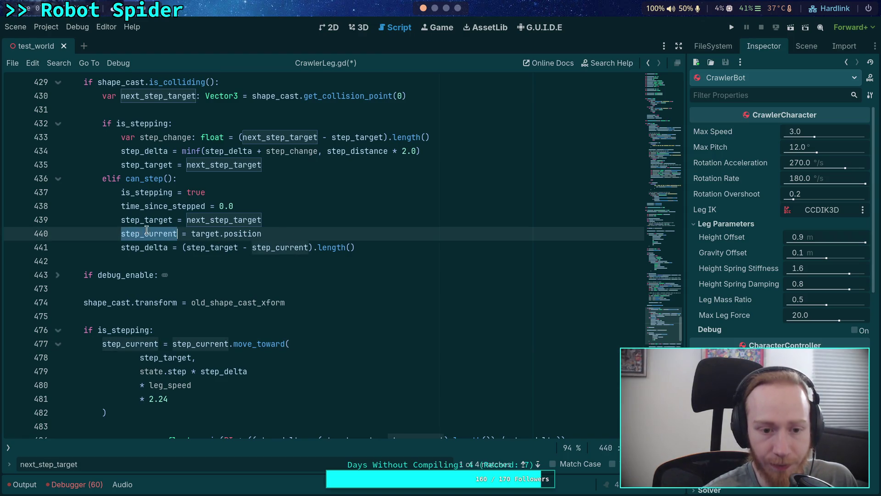
{"action": "left_click_drag", "start_coordinate": [374, 244], "coordinate": [374, 222]}
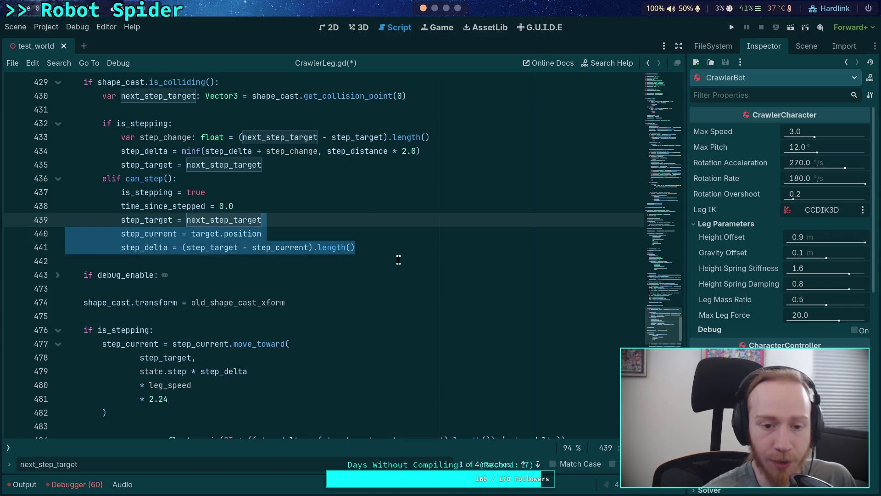
{"action": "left_click", "coordinate": [323, 261]}
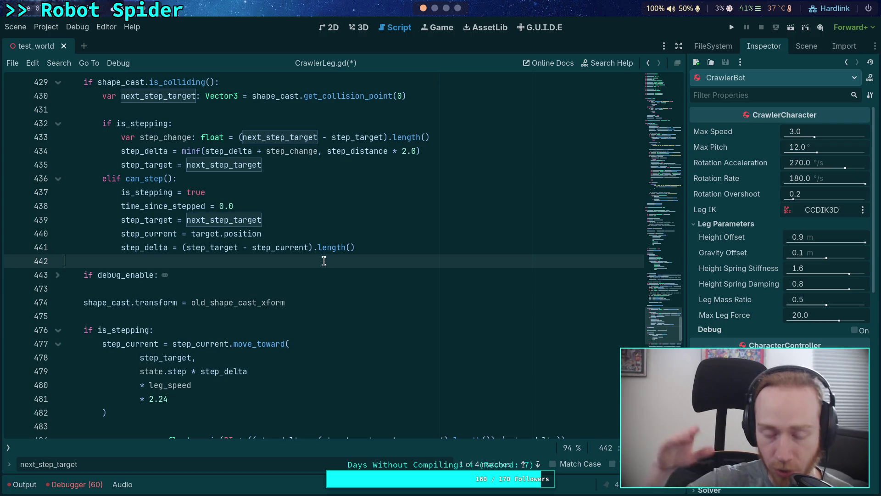
{"action": "left_click", "coordinate": [265, 341]}
{"action": "left_click", "coordinate": [251, 328]}
{"action": "double_click", "coordinate": [252, 343]}
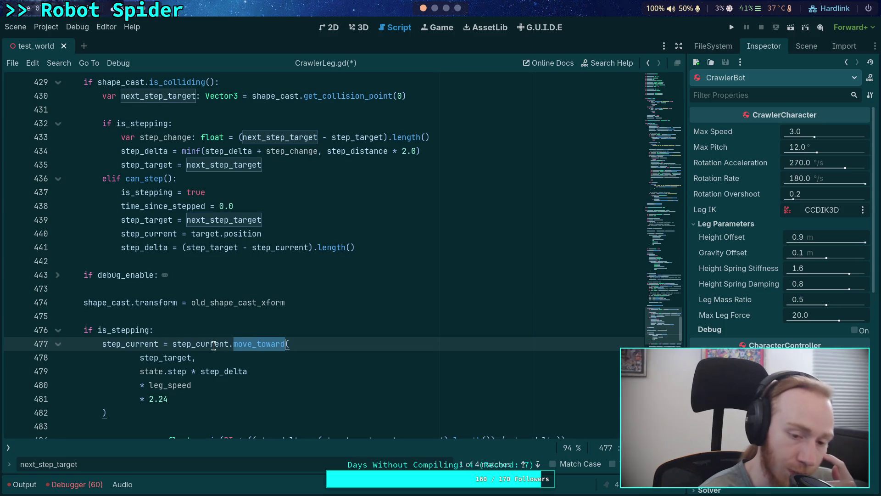
{"action": "mouse_move", "coordinate": [212, 342]}
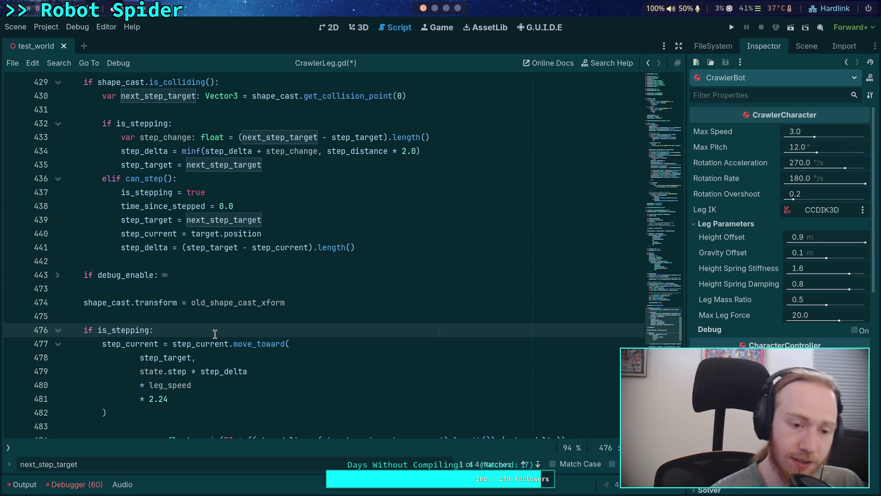
{"action": "left_click_drag", "start_coordinate": [121, 248], "coordinate": [363, 250]}
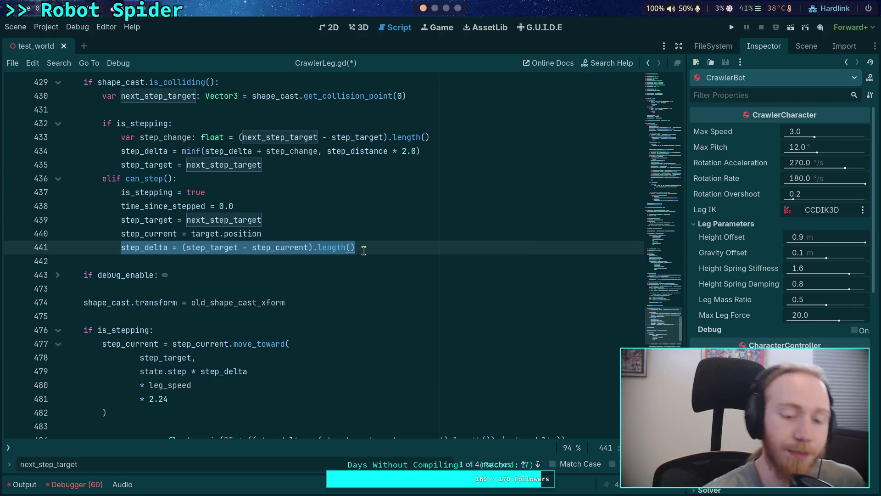
{"action": "left_click", "coordinate": [276, 261]}
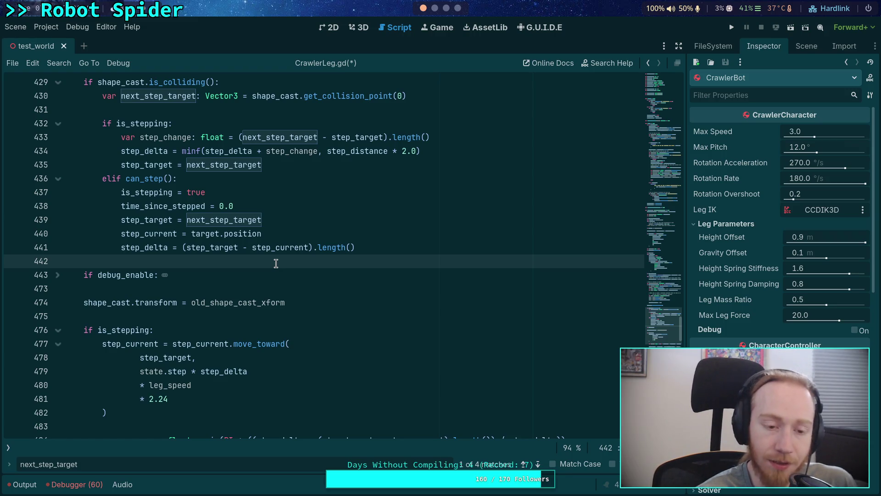
{"action": "scroll", "coordinate": [276, 263], "scroll_direction": "down", "scroll_amount": 3}
{"action": "scroll", "coordinate": [289, 295], "scroll_direction": "down", "scroll_amount": 3}
{"action": "scroll", "coordinate": [282, 296], "scroll_direction": "up", "scroll_amount": 3}
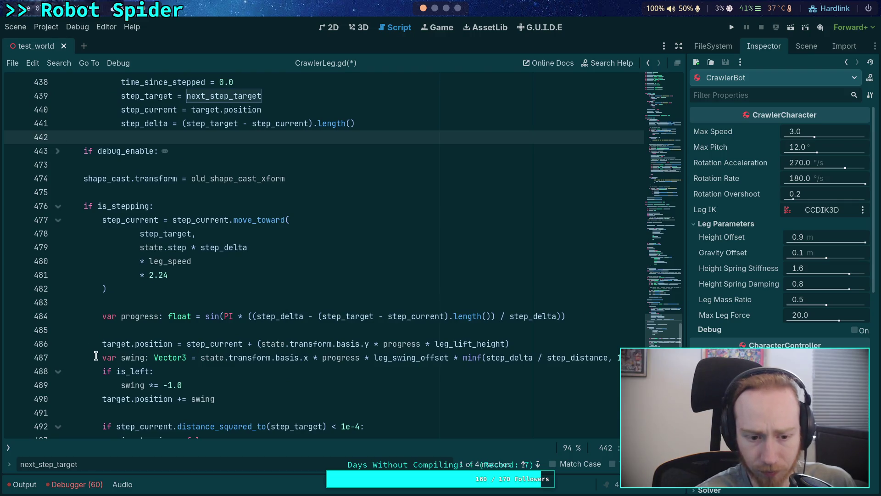
Comment out swing lines 487–490, the target.position line 486 and the progress line 484.
{"action": "left_click", "coordinate": [102, 358]}
{"action": "left_click_drag", "start_coordinate": [102, 357], "coordinate": [225, 398]}
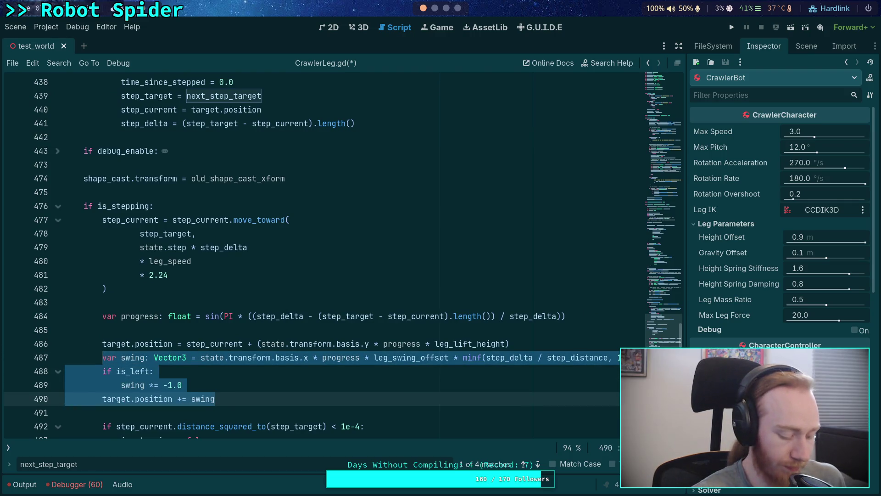
{"action": "key", "text": "ctrl+k"}
{"action": "left_click", "coordinate": [102, 343]}
{"action": "key", "text": "ctrl+k"}
{"action": "scroll", "coordinate": [284, 365], "scroll_direction": "down", "scroll_amount": 2}
{"action": "left_click", "coordinate": [99, 234]}
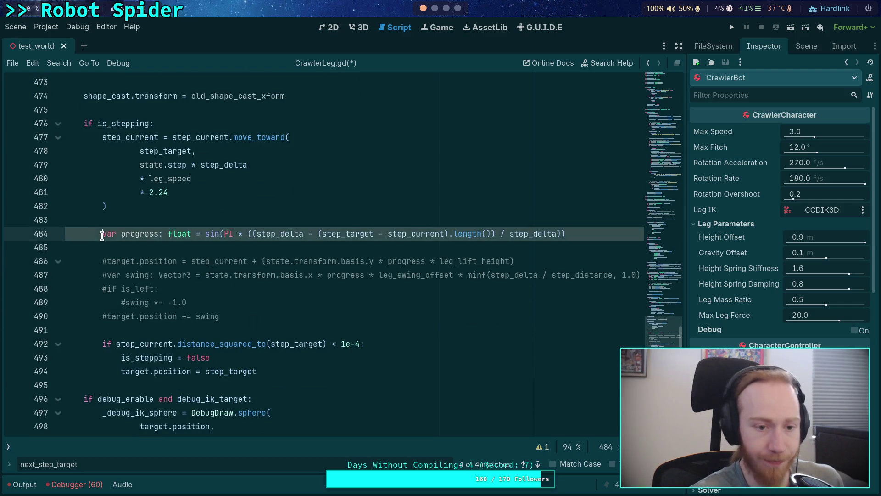
{"action": "key", "text": "ctrl+k"}
{"action": "left_click", "coordinate": [311, 303]}
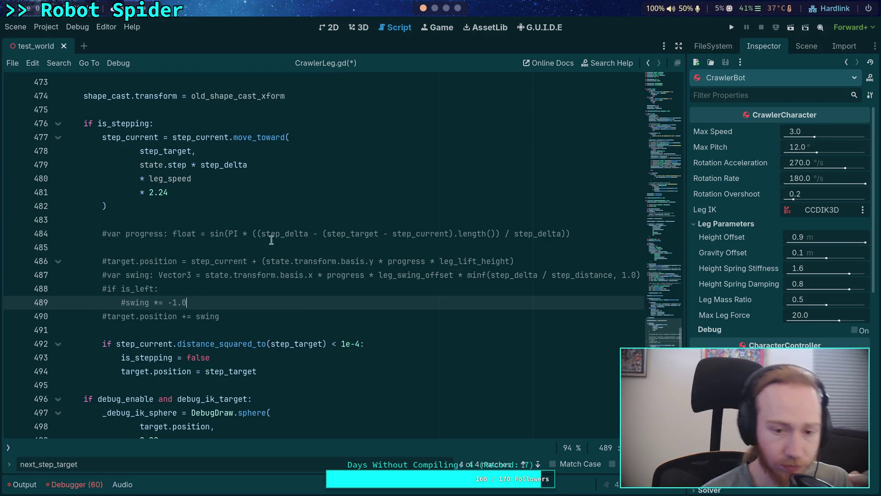
{"action": "left_click", "coordinate": [220, 205]}
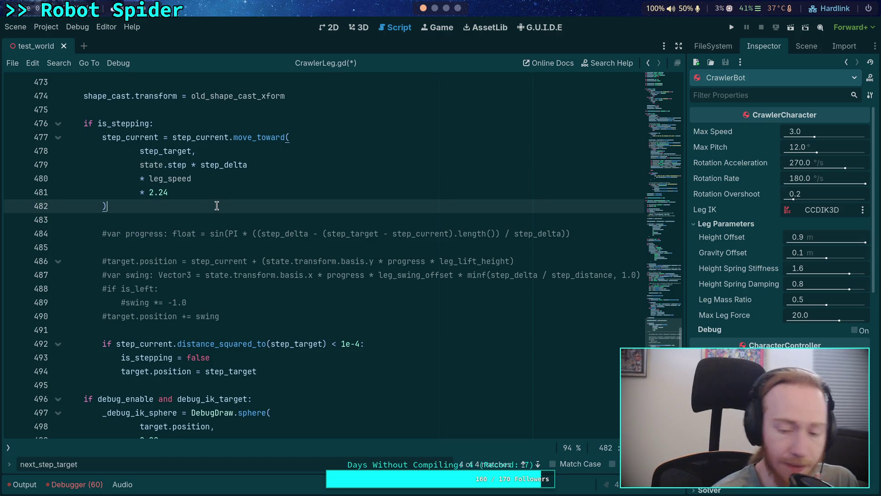
{"action": "scroll", "coordinate": [157, 204], "scroll_direction": "up", "scroll_amount": 20}
Review CrawlerLeg.gd, highlighting target_bone_position and folding the update_ground_leg_transform function.
{"action": "scroll", "coordinate": [138, 193], "scroll_direction": "down", "scroll_amount": 4}
{"action": "double_click", "coordinate": [118, 175]}
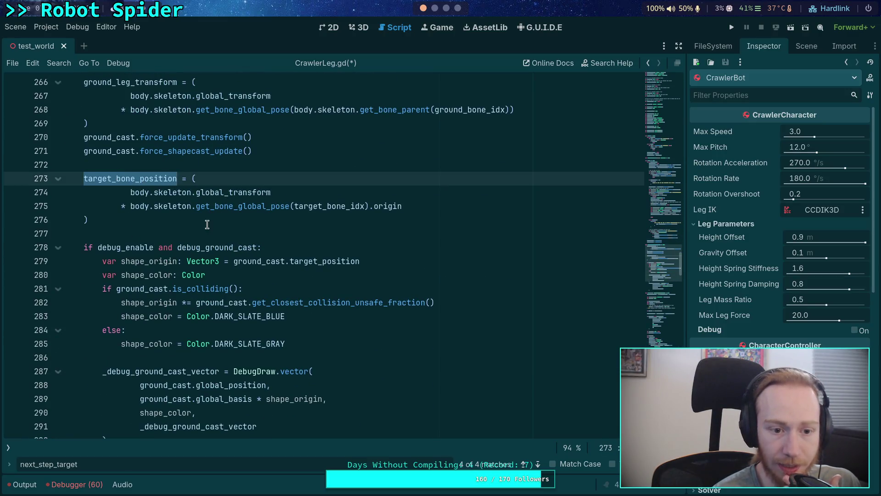
{"action": "scroll", "coordinate": [207, 224], "scroll_direction": "down", "scroll_amount": 5}
{"action": "scroll", "coordinate": [220, 237], "scroll_direction": "up", "scroll_amount": 9}
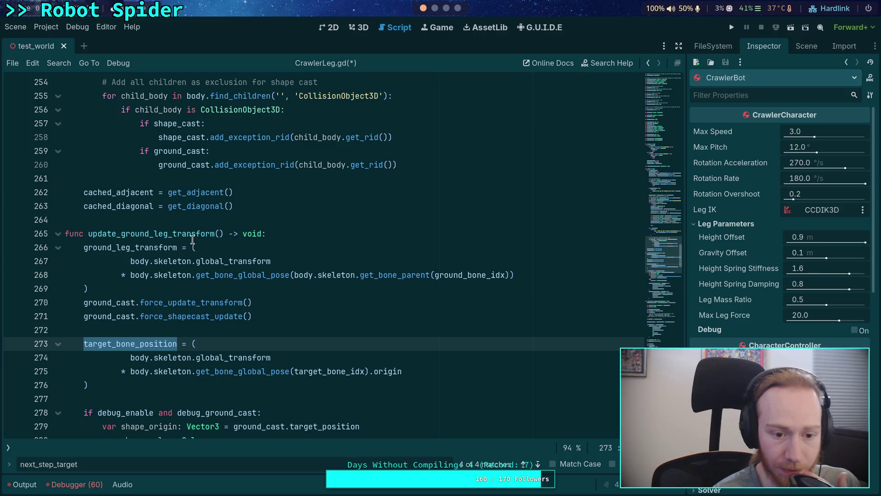
{"action": "left_click", "coordinate": [59, 235]}
{"action": "scroll", "coordinate": [263, 281], "scroll_direction": "down", "scroll_amount": 8}
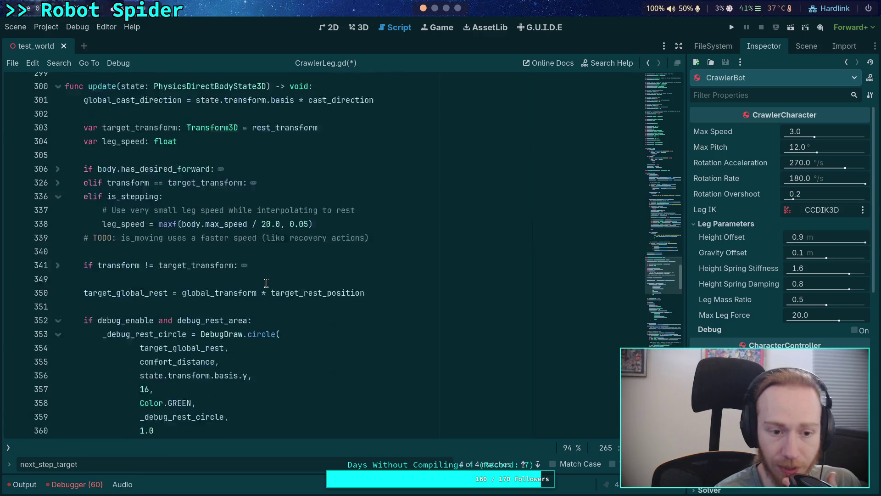
{"action": "scroll", "coordinate": [265, 279], "scroll_direction": "down", "scroll_amount": 3}
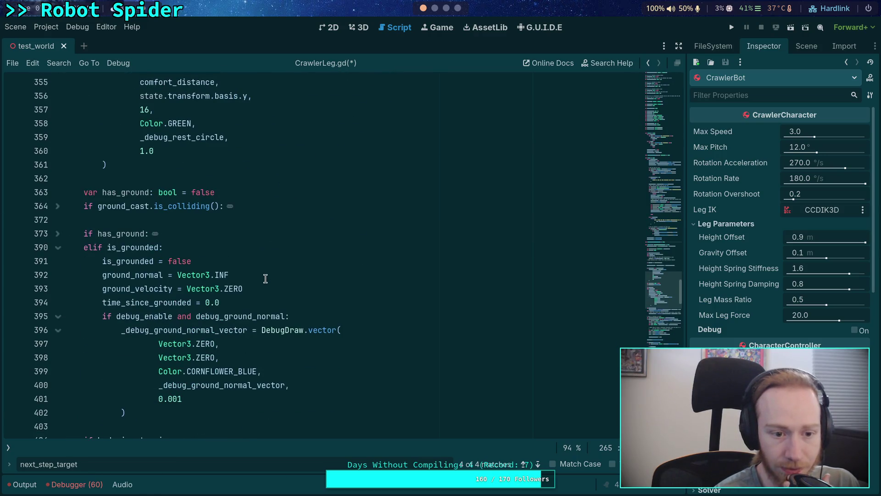
{"action": "scroll", "coordinate": [265, 278], "scroll_direction": "down", "scroll_amount": 8}
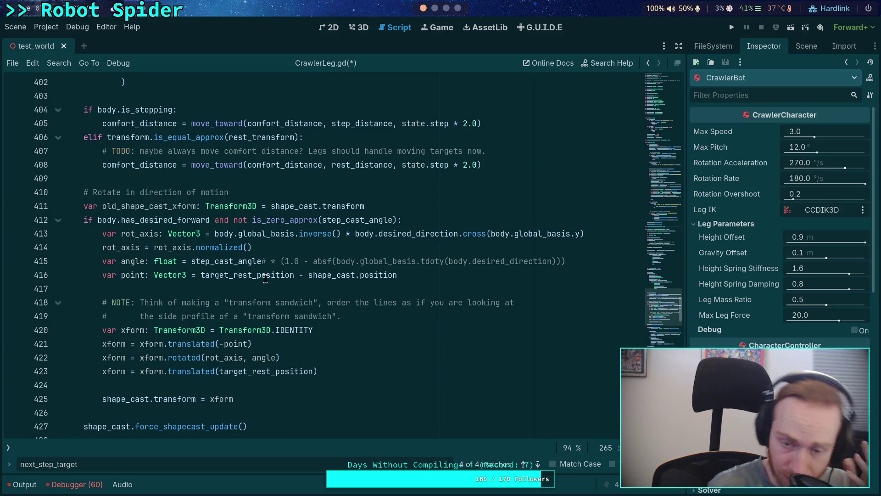
{"action": "scroll", "coordinate": [265, 279], "scroll_direction": "down", "scroll_amount": 4}
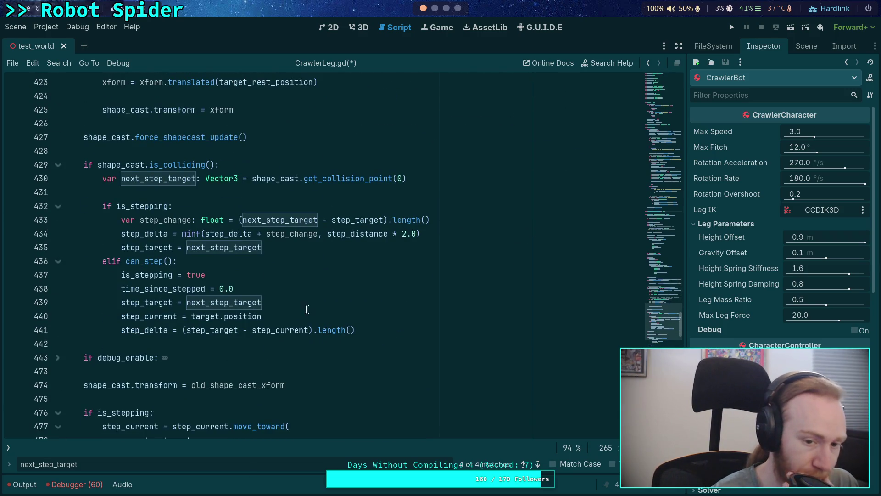
Highlight step_target and place the cursor on the blank line before the stepping code.
{"action": "double_click", "coordinate": [141, 246]}
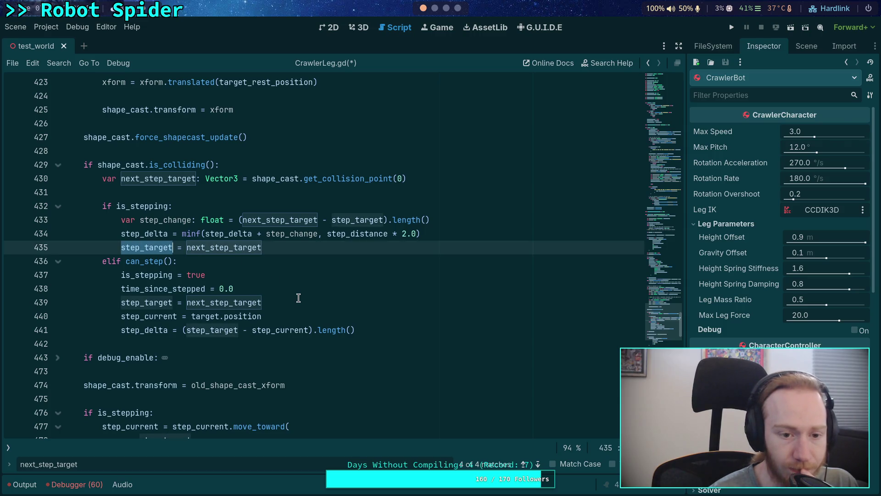
{"action": "scroll", "coordinate": [299, 298], "scroll_direction": "down", "scroll_amount": 1}
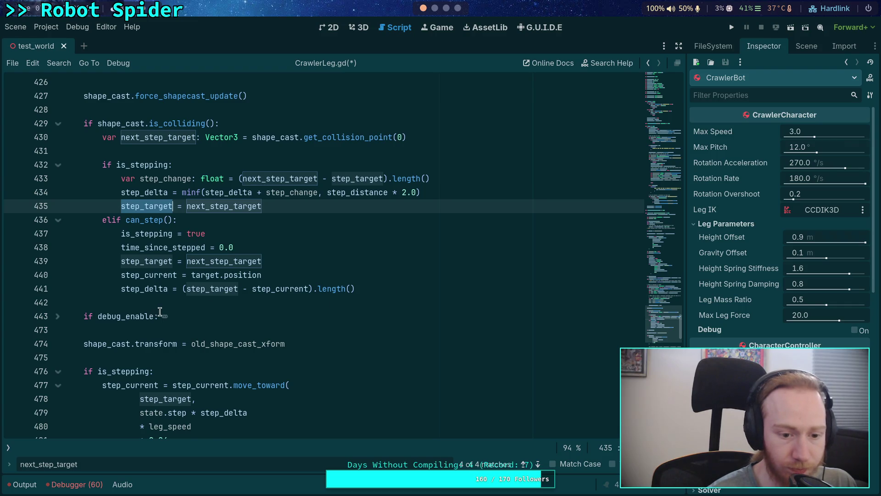
{"action": "scroll", "coordinate": [159, 310], "scroll_direction": "down", "scroll_amount": 2}
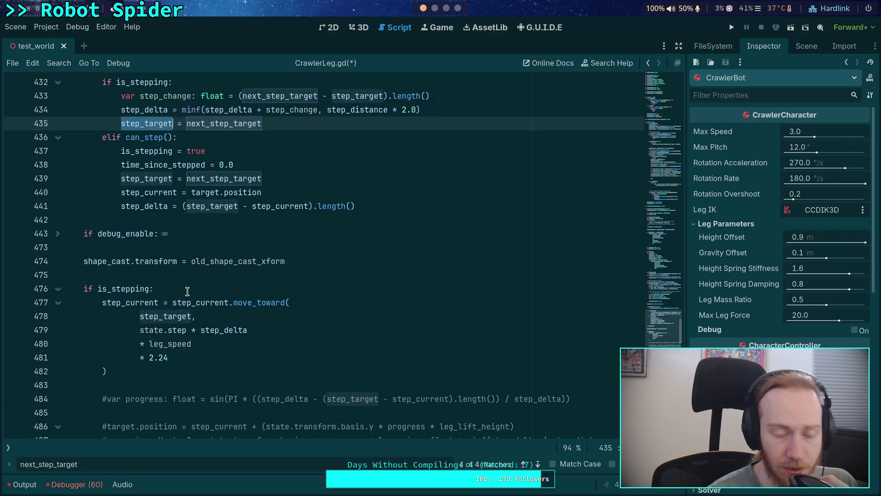
{"action": "scroll", "coordinate": [188, 291], "scroll_direction": "up", "scroll_amount": 3}
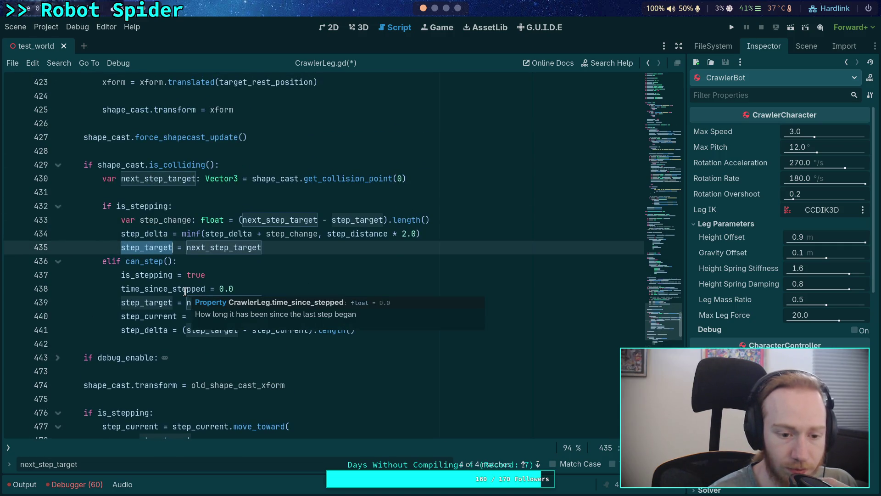
{"action": "left_click", "coordinate": [168, 398]}
{"action": "scroll", "coordinate": [321, 397], "scroll_direction": "down", "scroll_amount": 3}
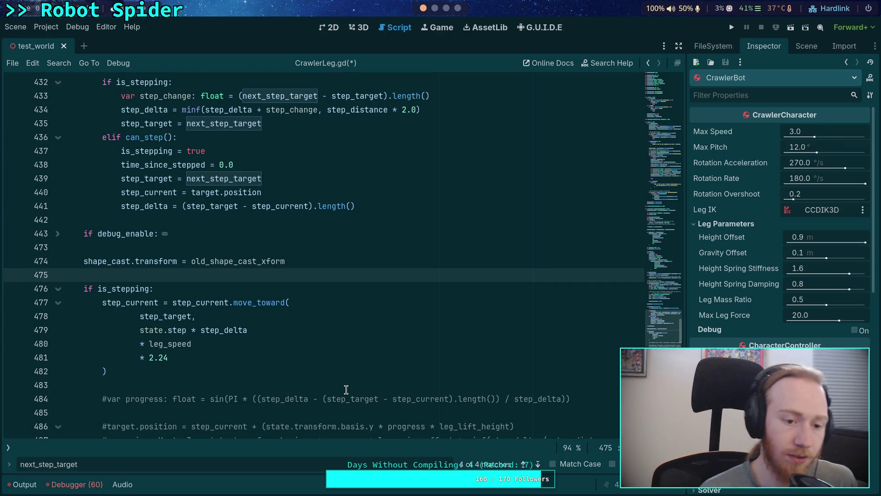
Expand the collapsed debug_enable block to inspect it, then fold it again.
{"action": "left_click", "coordinate": [63, 234]}
{"action": "scroll", "coordinate": [233, 351], "scroll_direction": "down", "scroll_amount": 7}
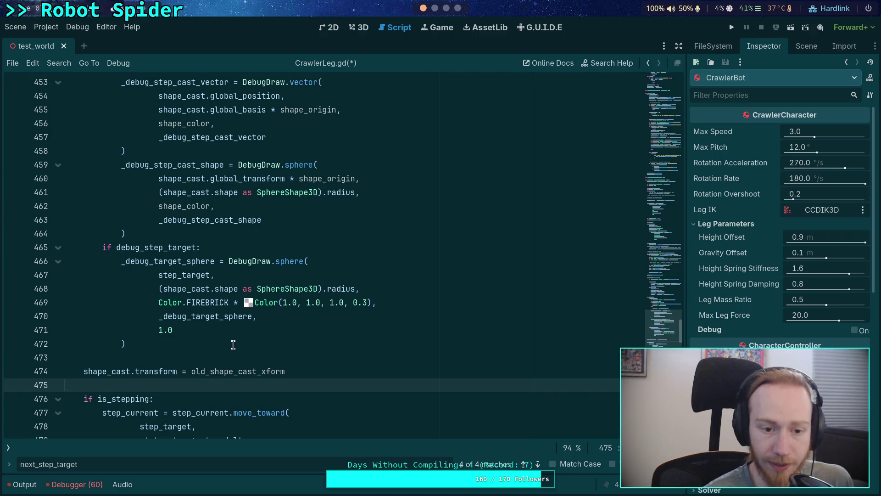
{"action": "scroll", "coordinate": [234, 342], "scroll_direction": "up", "scroll_amount": 6}
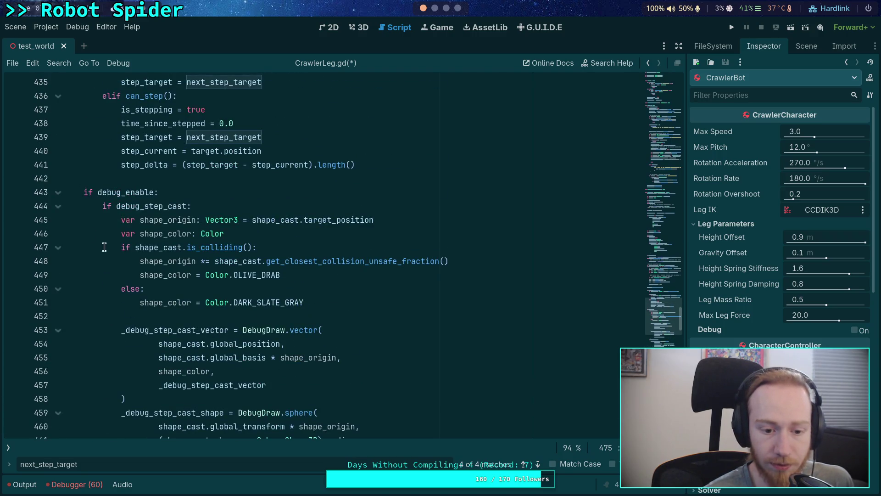
{"action": "left_click", "coordinate": [63, 193]}
{"action": "scroll", "coordinate": [183, 280], "scroll_direction": "down", "scroll_amount": 8}
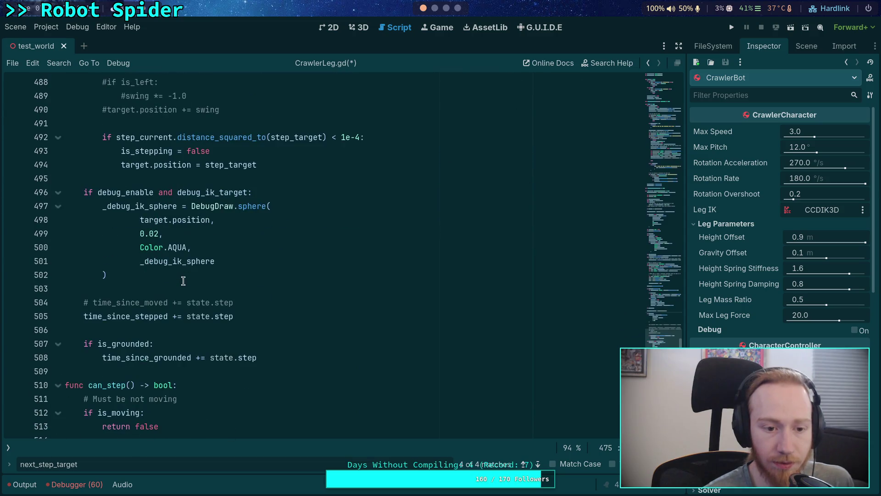
{"action": "mouse_move", "coordinate": [169, 277]}
{"action": "left_mouse_down"}
{"action": "mouse_move", "coordinate": [73, 216]}
{"action": "mouse_move", "coordinate": [65, 191]}
{"action": "left_mouse_up"}
{"action": "scroll", "coordinate": [200, 296], "scroll_direction": "up", "scroll_amount": 1}
{"action": "left_click", "coordinate": [170, 264]}
Insert a blank line after the shape_cast reset, just above 'if is_stepping:'.
{"action": "scroll", "coordinate": [151, 247], "scroll_direction": "up", "scroll_amount": 15}
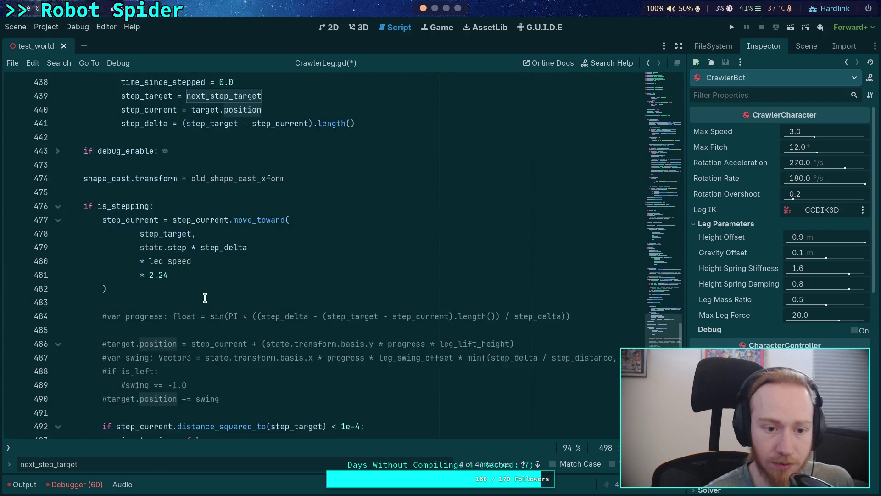
{"action": "left_click", "coordinate": [144, 236]}
{"action": "scroll", "coordinate": [144, 239], "scroll_direction": "down", "scroll_amount": 12}
{"action": "key", "text": "Return"}
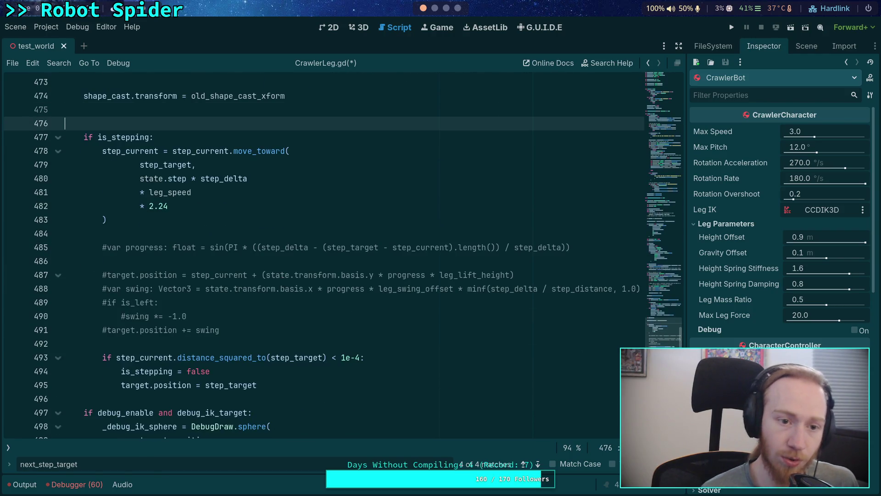
After discarding earlier attempts, start 'target.position =' on new line 476 above the is_stepping block.
{"action": "key", "text": "Return"}
{"action": "key", "text": "Up"}
{"action": "type", "text": "target"}
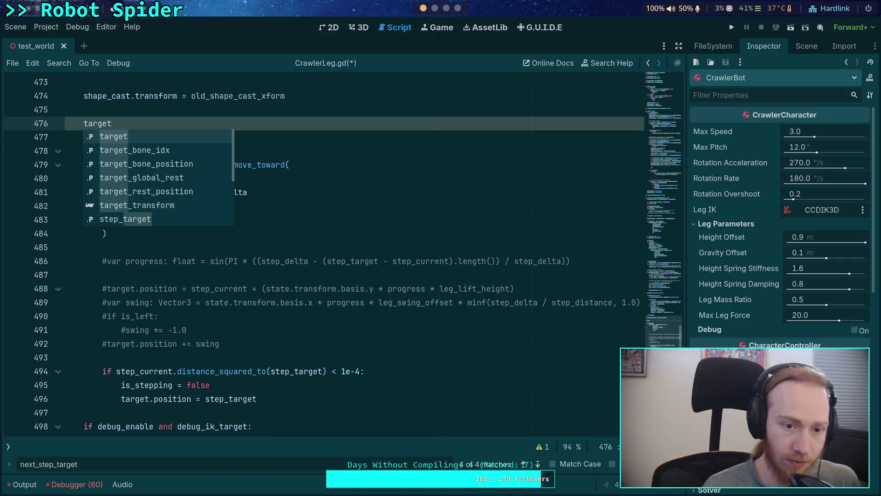
{"action": "type", "text": ".po"}
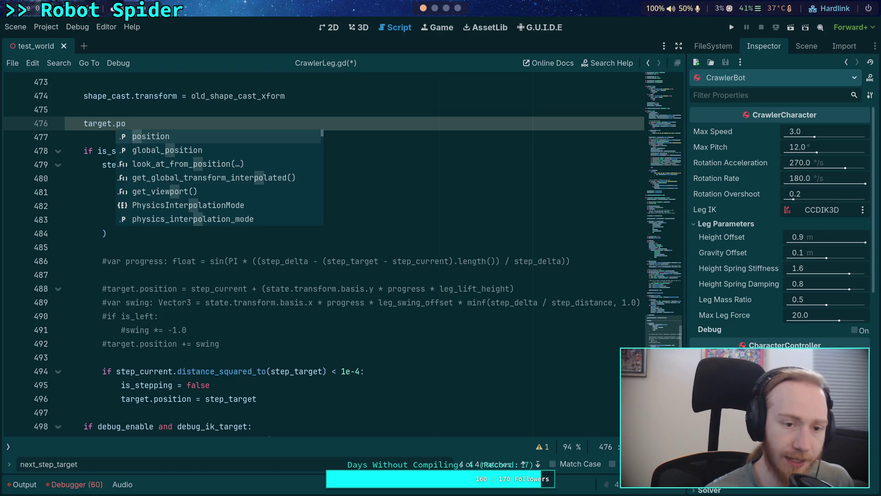
{"action": "key", "text": "BackSpace"}
{"action": "key", "text": "BackSpace"}
{"action": "key", "text": "BackSpace"}
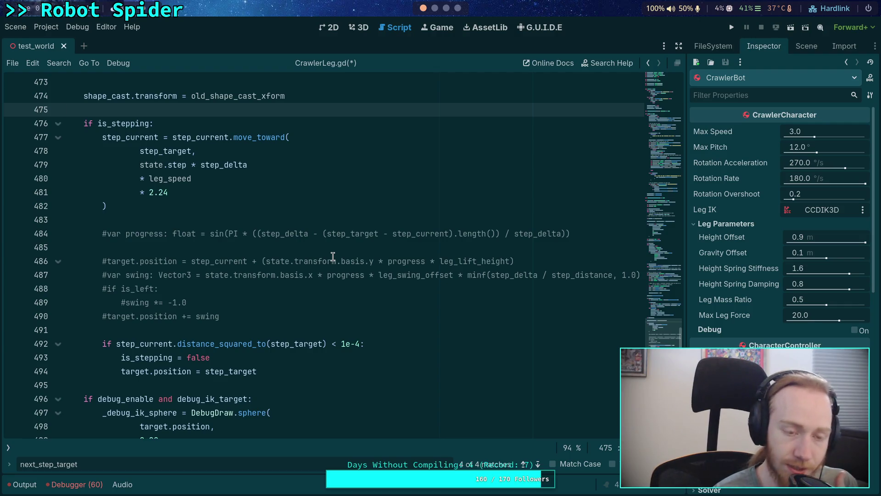
{"action": "key", "text": "Return"}
{"action": "key", "text": "Up"}
{"action": "key", "text": "Return"}
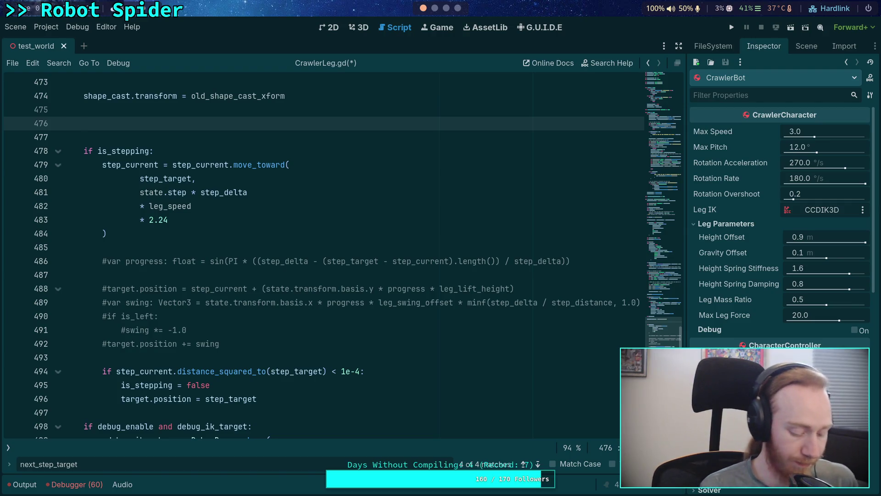
{"action": "type", "text": "var"}
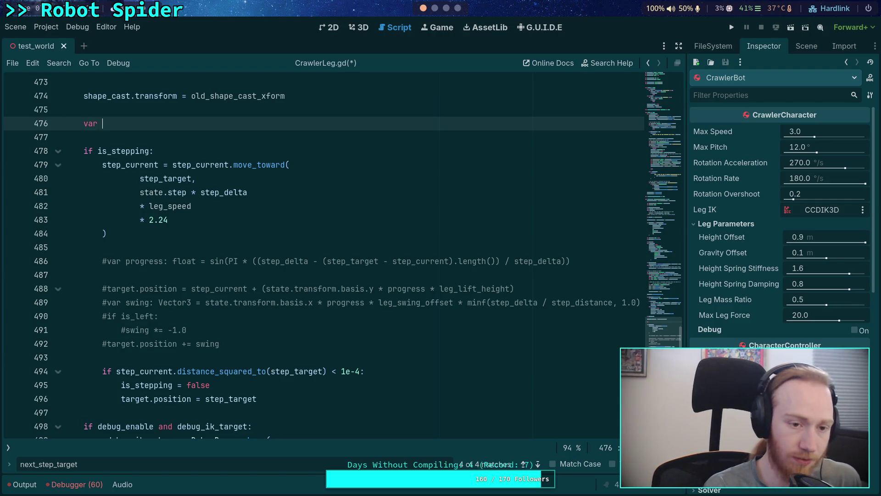
{"action": "key", "text": "BackSpace"}
{"action": "key", "text": "BackSpace"}
{"action": "key", "text": "BackSpace"}
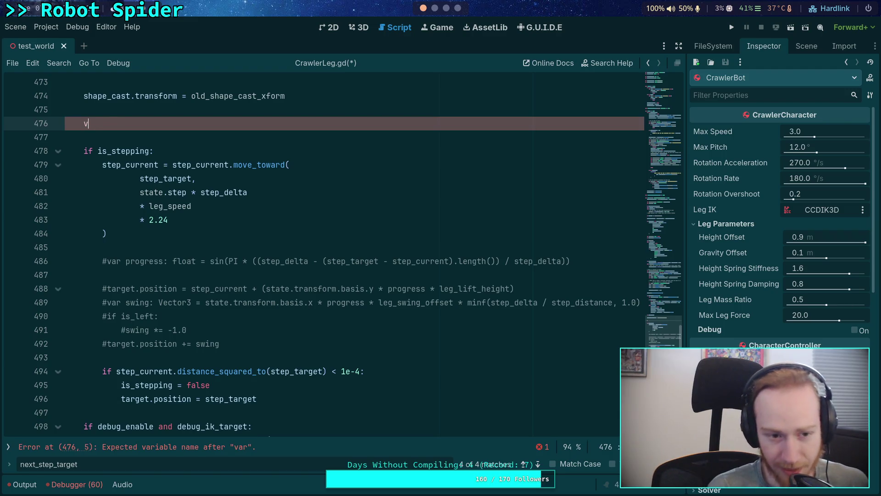
{"action": "type", "text": "target.position ="}
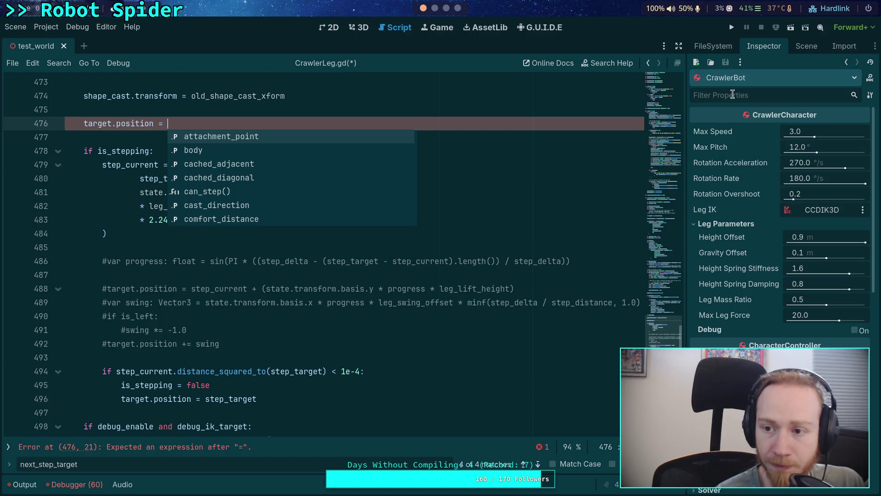
Open the big_crawler_bot scene from the Scene dock to inspect the legs, then close it.
{"action": "left_click", "coordinate": [810, 47]}
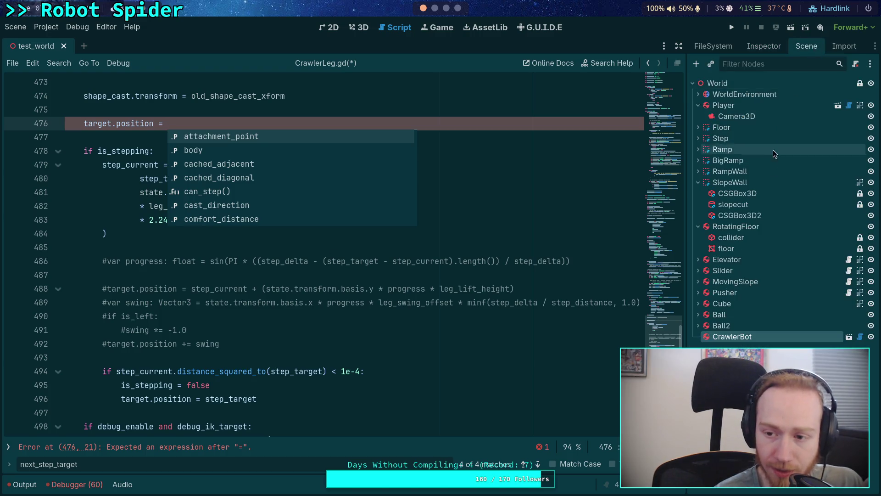
{"action": "left_click", "coordinate": [849, 337]}
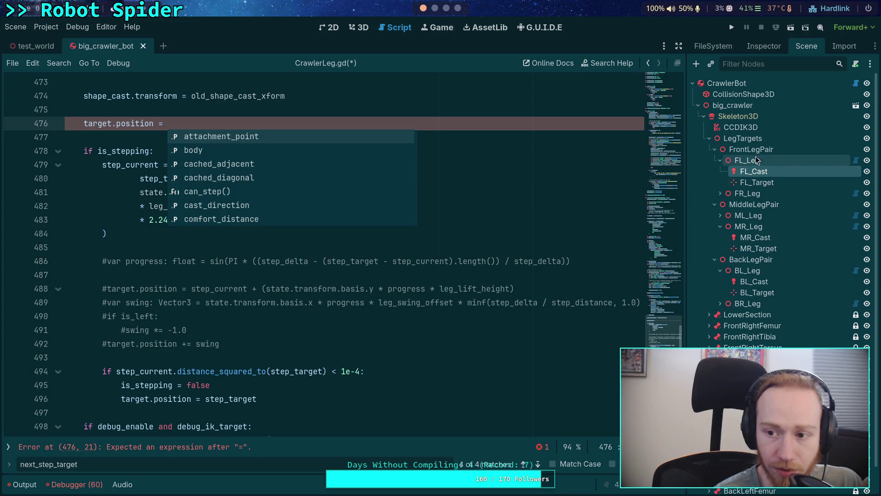
{"action": "left_click", "coordinate": [143, 46]}
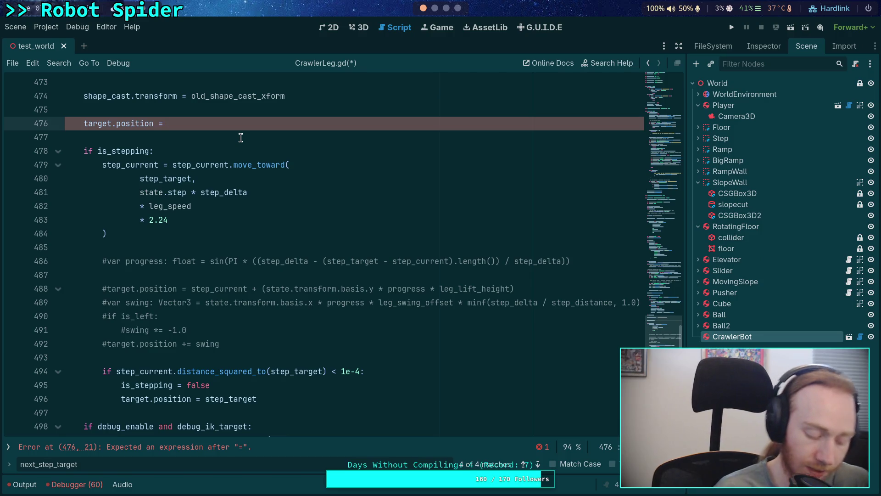
Complete line 476 as 'target.position = global_transform.inverse() * target_bone_position' using autocomplete.
{"action": "type", "text": "glob"}
{"action": "key", "text": "Down"}
{"action": "key", "text": "Down"}
{"action": "key", "text": "Down"}
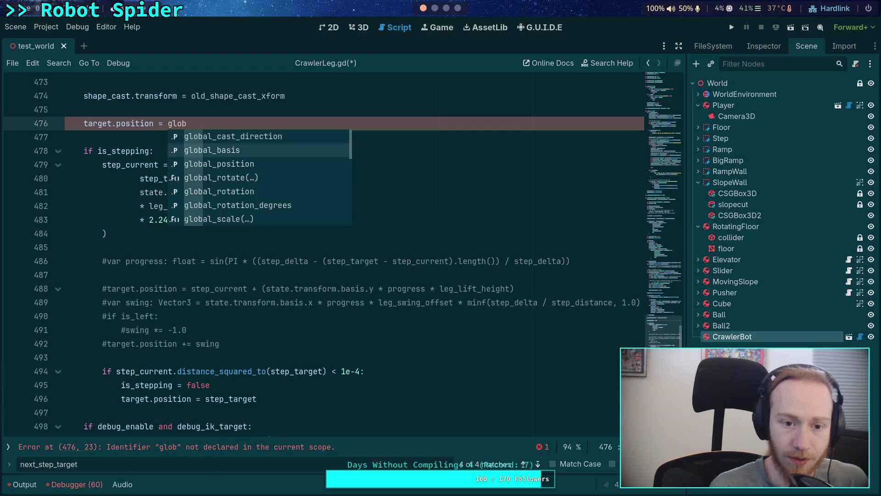
{"action": "key", "text": "Return"}
{"action": "type", "text": ".in"}
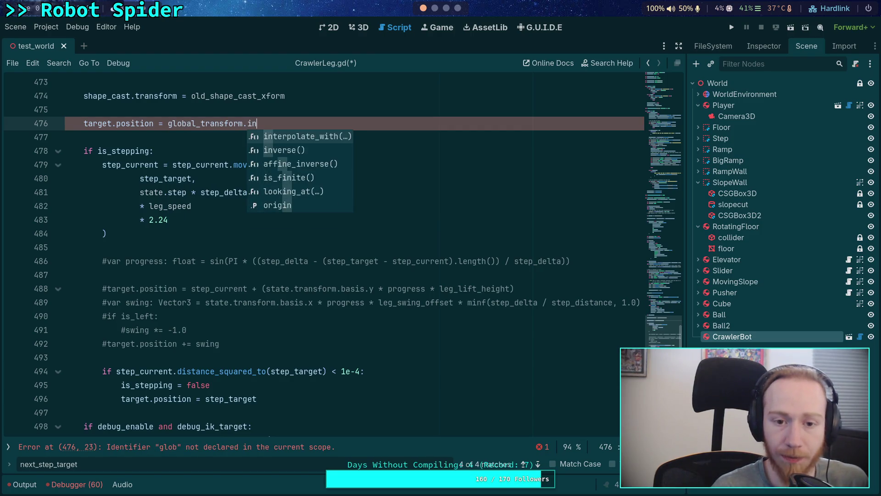
{"action": "key", "text": "Return"}
{"action": "type", "text": "* "}
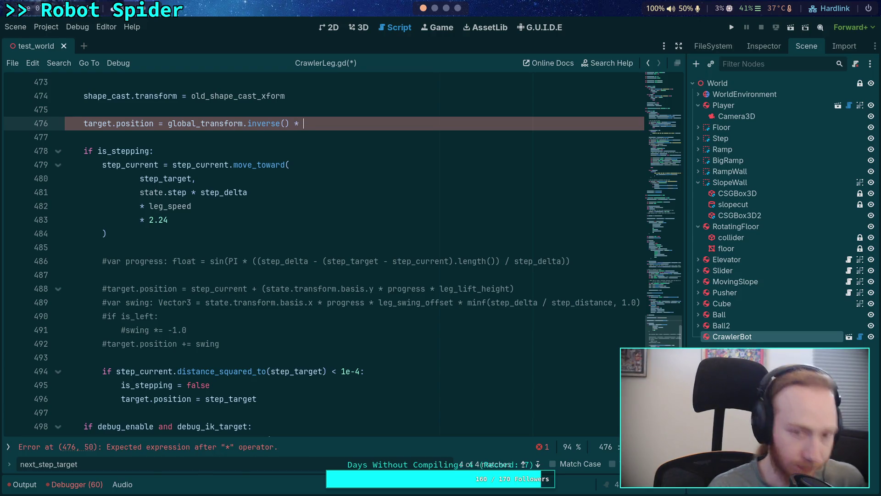
{"action": "type", "text": "bone"}
{"action": "key", "text": "Down"}
{"action": "key", "text": "Down"}
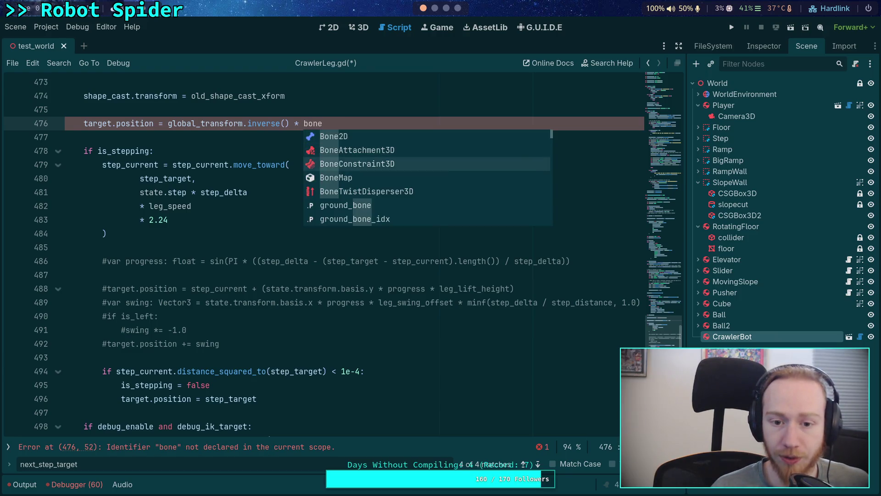
{"action": "key", "text": "Down"}
{"action": "key", "text": "Down"}
{"action": "key", "text": "Down"}
{"action": "key", "text": "Return"}
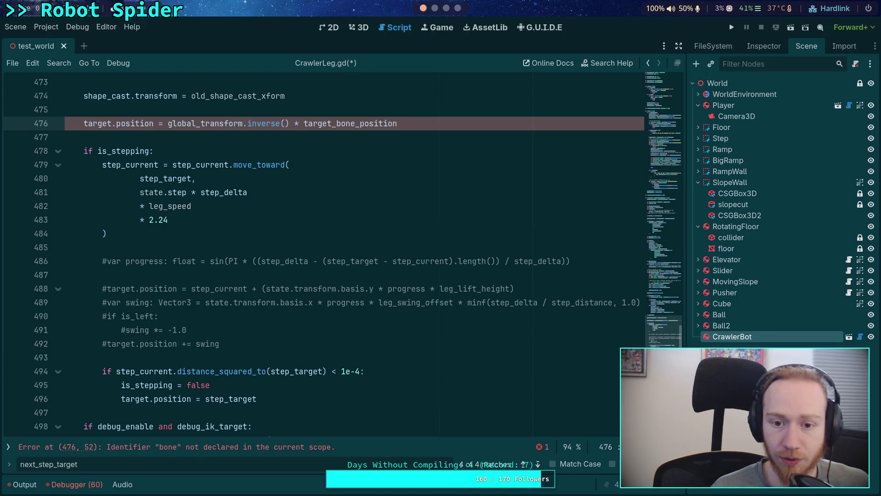
{"action": "mouse_move", "coordinate": [345, 130]}
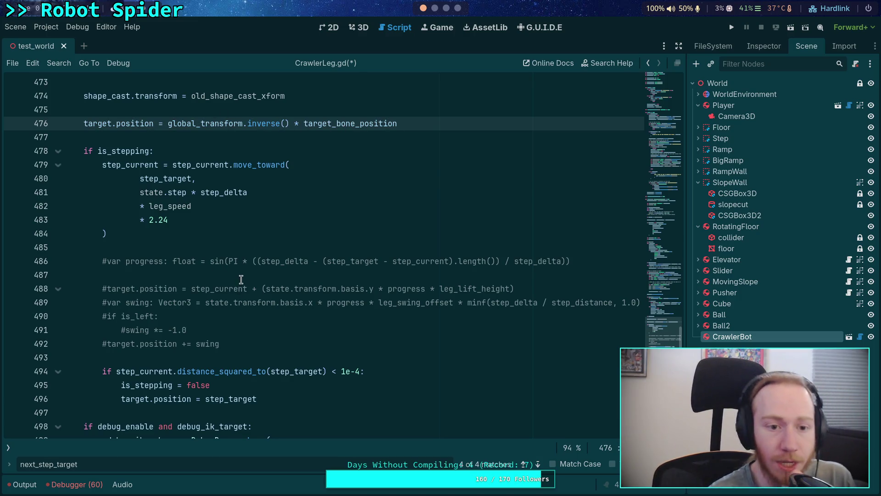
Highlight step_current near the 'if is_stepping' line to review its uses, then deselect.
{"action": "scroll", "coordinate": [227, 231], "scroll_direction": "up", "scroll_amount": 1}
{"action": "left_click", "coordinate": [197, 196]}
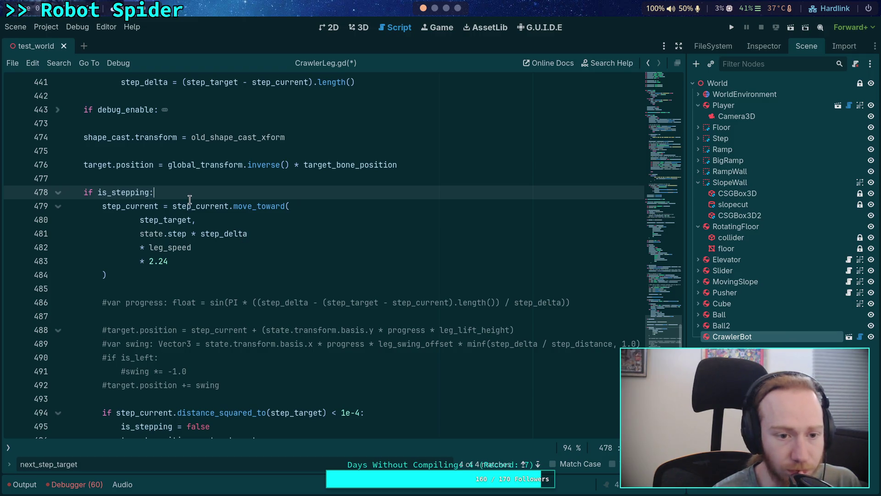
{"action": "double_click", "coordinate": [128, 206]}
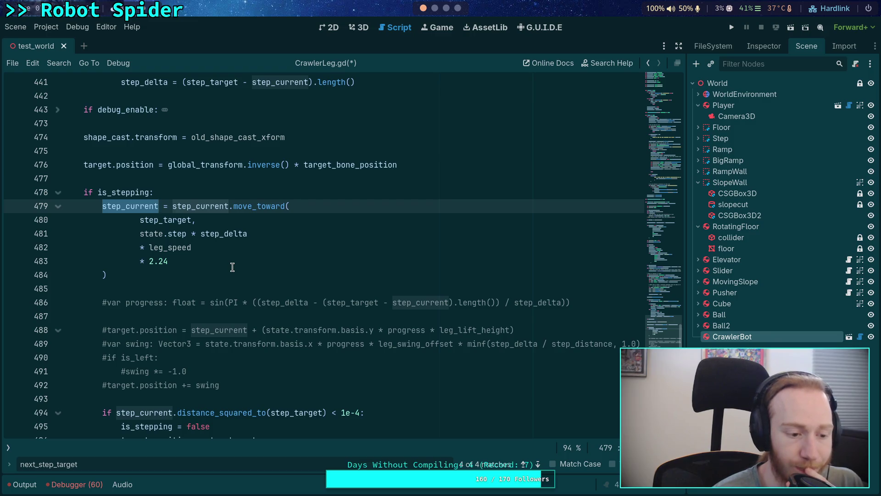
{"action": "left_click", "coordinate": [176, 198]}
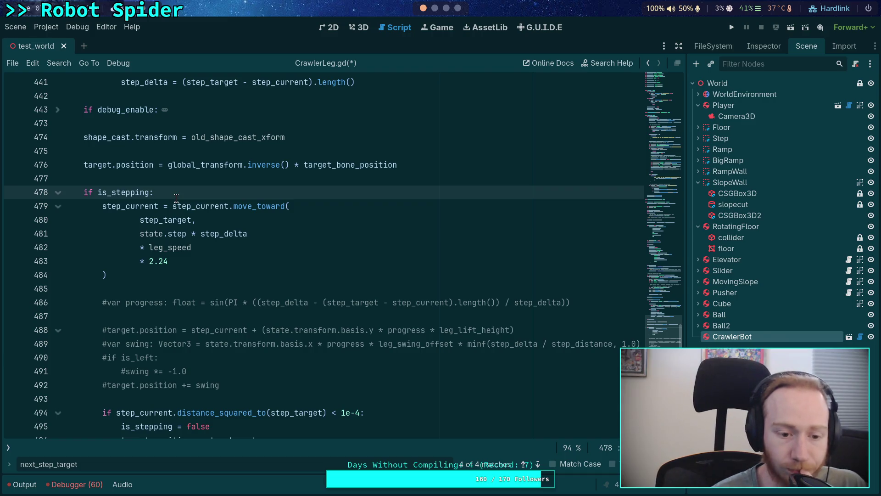
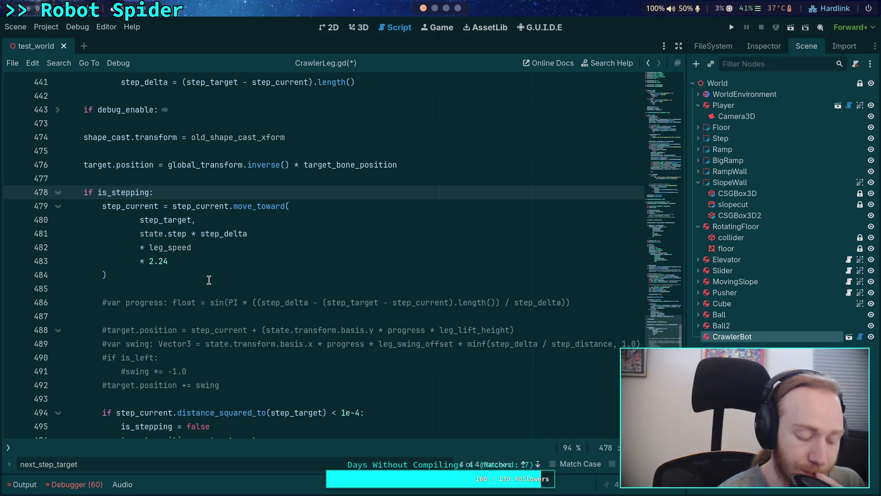
Leave CrawlerLeg.gd at empty line 485 and launch Krita on an empty workspace.
{"action": "left_click", "coordinate": [172, 289]}
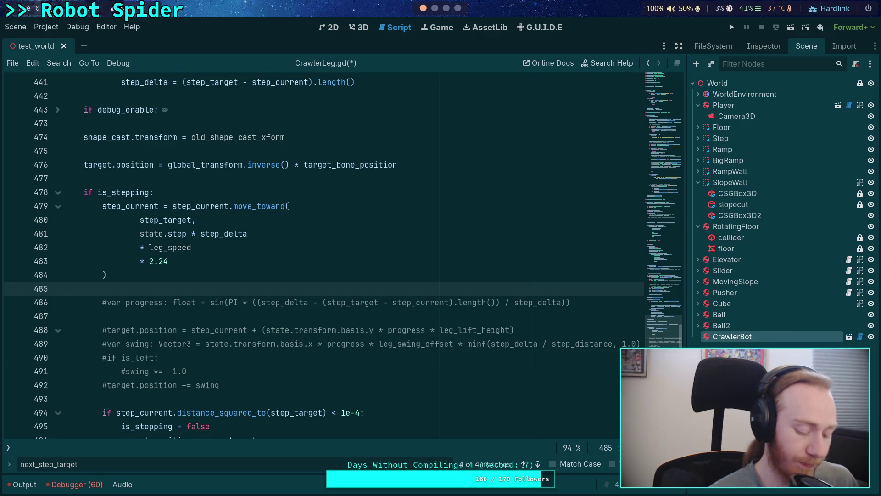
{"action": "key", "text": "super+5"}
{"action": "key", "text": "super+d"}
{"action": "type", "text": "kri"}
{"action": "key", "text": "Return"}
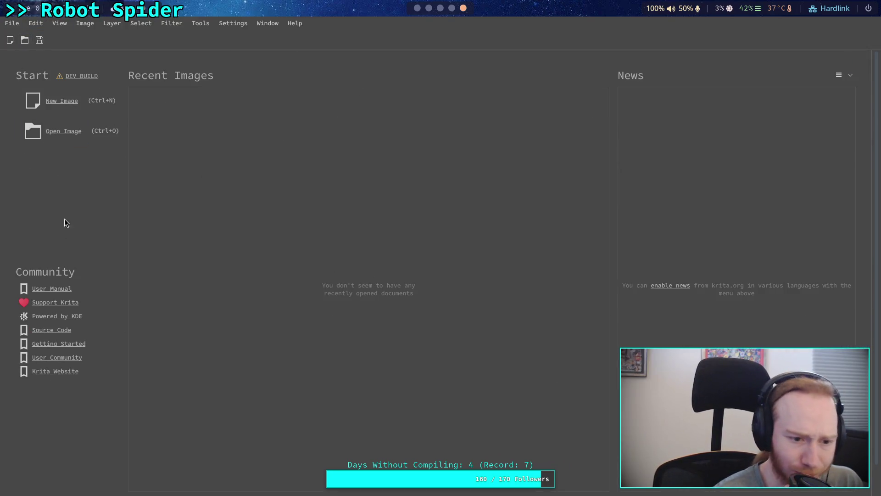
Create a new 1024×1024 image with the default black background settings.
{"action": "left_click", "coordinate": [63, 101]}
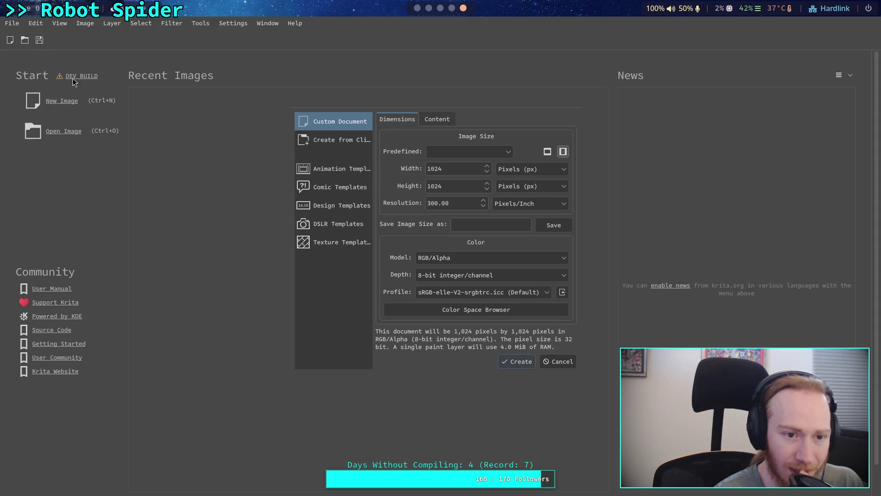
{"action": "left_click", "coordinate": [555, 362]}
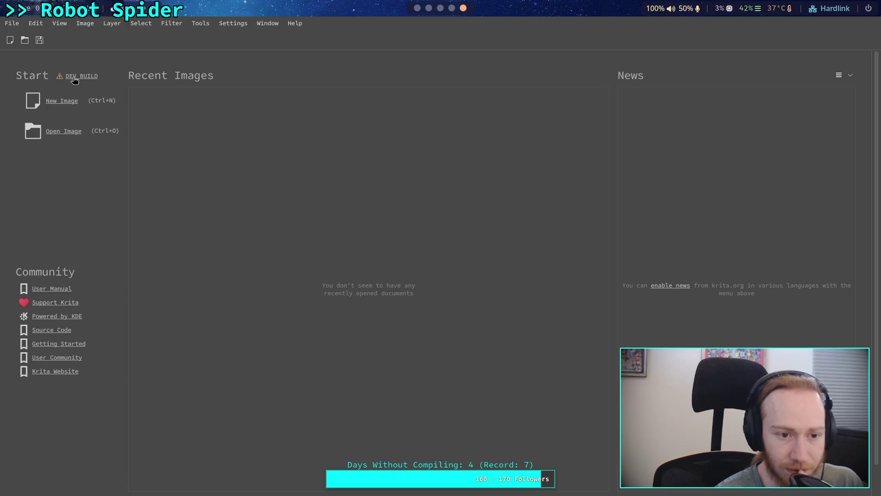
{"action": "left_click", "coordinate": [65, 100]}
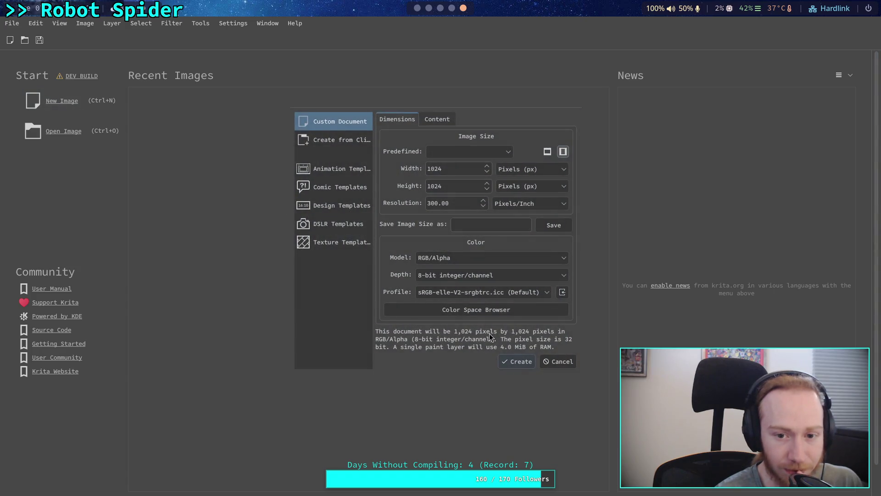
{"action": "left_click", "coordinate": [520, 364]}
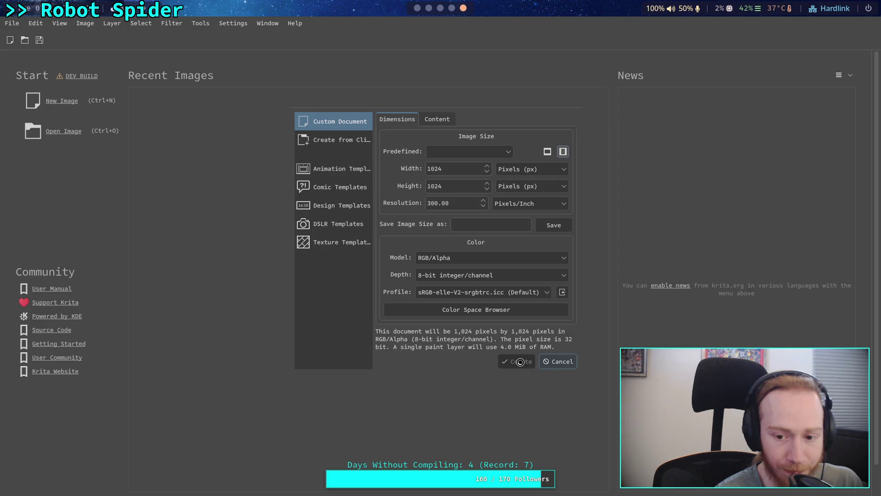
{"action": "scroll", "coordinate": [412, 335], "scroll_direction": "up", "scroll_amount": 1}
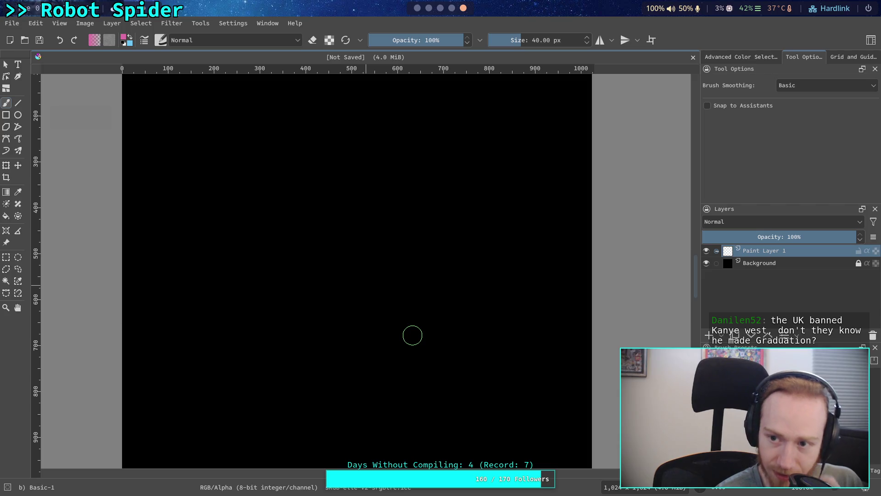
Zoom the canvas to 200%, pan it into view, and bring up the add-layer type list.
{"action": "scroll", "coordinate": [412, 335], "scroll_direction": "up", "scroll_amount": 2}
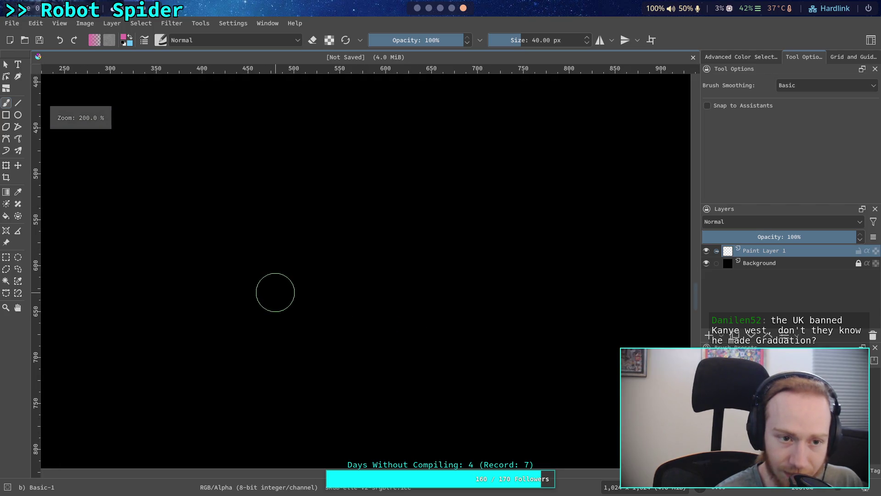
{"action": "scroll", "coordinate": [312, 273], "scroll_direction": "left", "scroll_amount": 3}
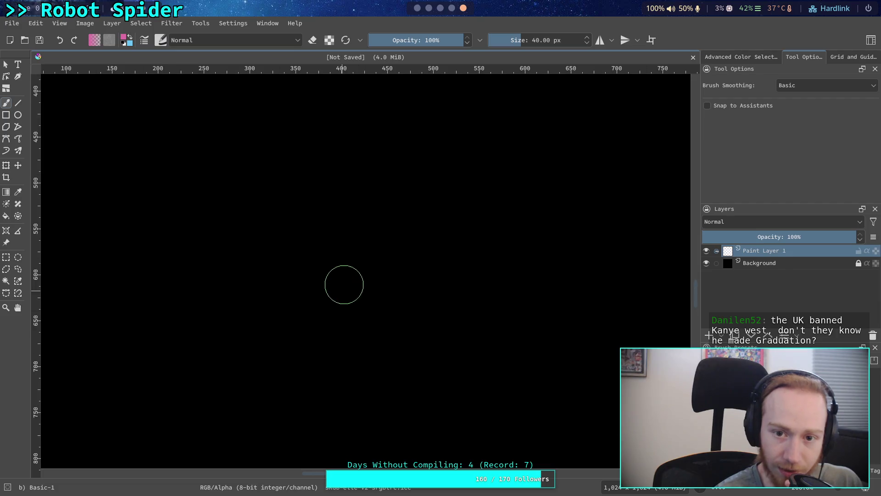
{"action": "mouse_move", "coordinate": [291, 230]}
{"action": "left_mouse_down"}
{"action": "mouse_move", "coordinate": [187, 260]}
{"action": "mouse_move", "coordinate": [449, 275]}
{"action": "mouse_move", "coordinate": [325, 281]}
{"action": "mouse_move", "coordinate": [502, 397]}
{"action": "left_mouse_up"}
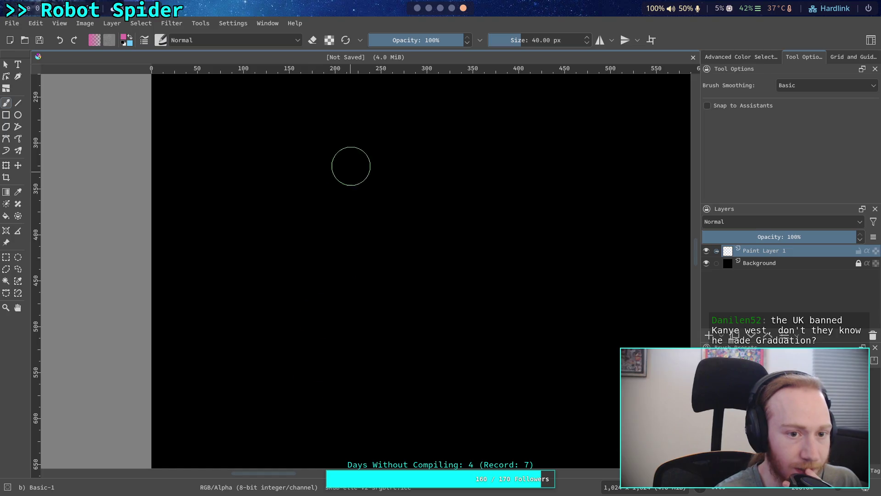
{"action": "mouse_move", "coordinate": [336, 247]}
{"action": "left_mouse_down"}
{"action": "mouse_move", "coordinate": [321, 301]}
{"action": "mouse_move", "coordinate": [330, 326]}
{"action": "mouse_move", "coordinate": [329, 279]}
{"action": "mouse_move", "coordinate": [299, 244]}
{"action": "left_mouse_up"}
{"action": "mouse_move", "coordinate": [364, 328]}
{"action": "left_mouse_down"}
{"action": "mouse_move", "coordinate": [348, 275]}
{"action": "mouse_move", "coordinate": [405, 303]}
{"action": "mouse_move", "coordinate": [352, 291]}
{"action": "mouse_move", "coordinate": [401, 301]}
{"action": "left_mouse_up"}
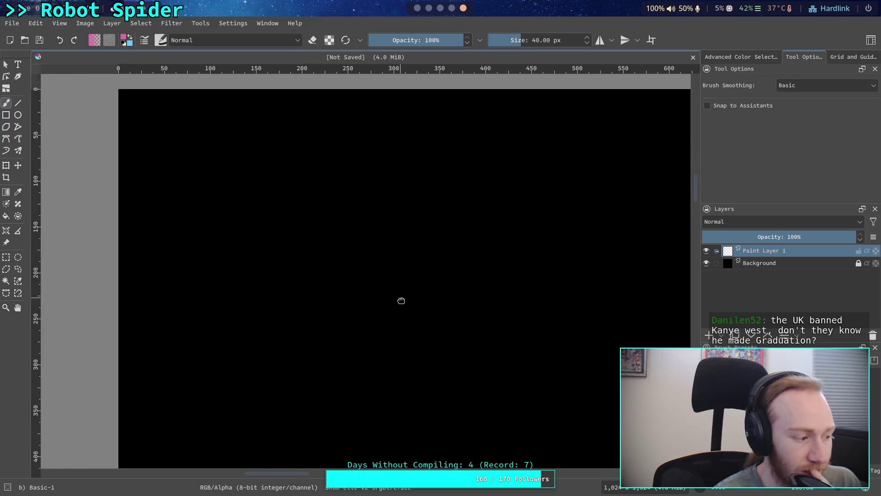
{"action": "left_click_drag", "start_coordinate": [441, 332], "coordinate": [315, 265]}
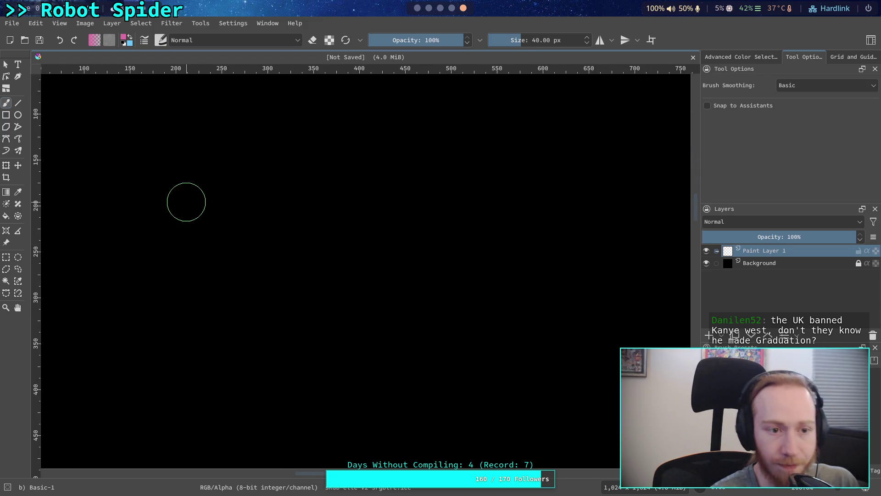
{"action": "left_click", "coordinate": [721, 335]}
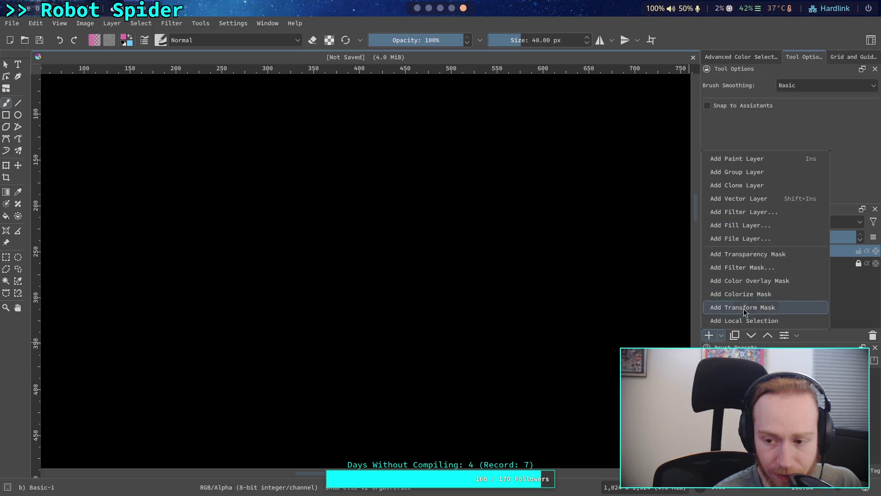
Add a vector layer above Paint Layer 1 and select the Ellipse tool.
{"action": "left_click", "coordinate": [753, 200]}
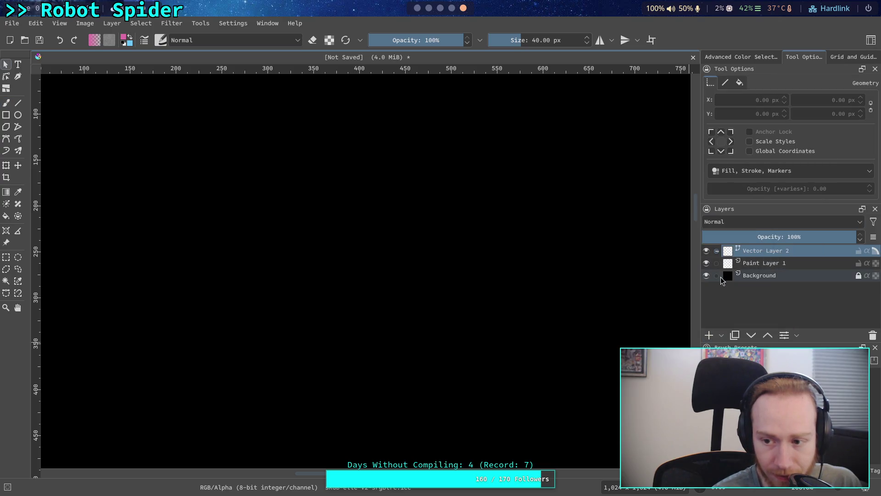
{"action": "left_click", "coordinate": [725, 82]}
{"action": "left_click", "coordinate": [739, 82]}
{"action": "left_click", "coordinate": [709, 84]}
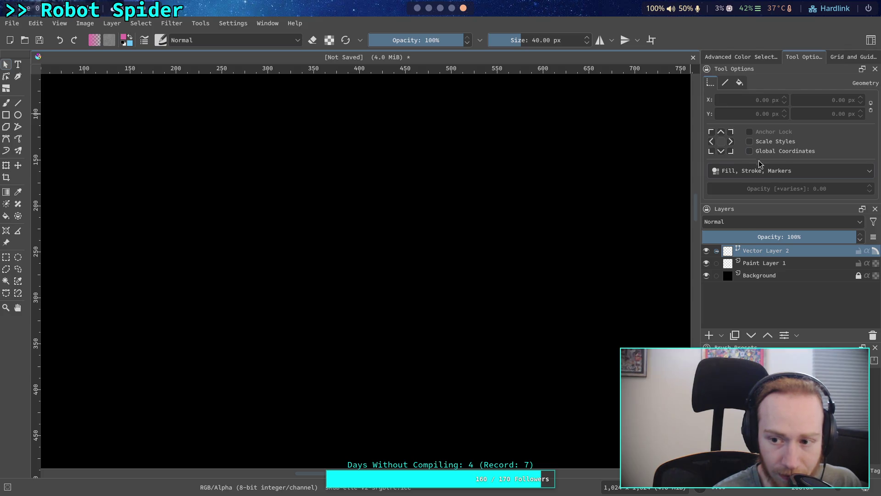
{"action": "left_click", "coordinate": [767, 174]}
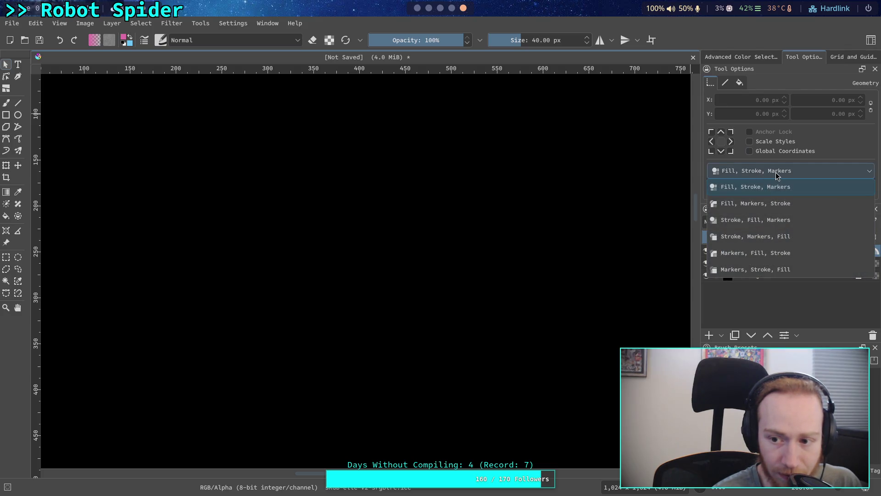
{"action": "left_click", "coordinate": [775, 176]}
{"action": "left_click", "coordinate": [20, 104]}
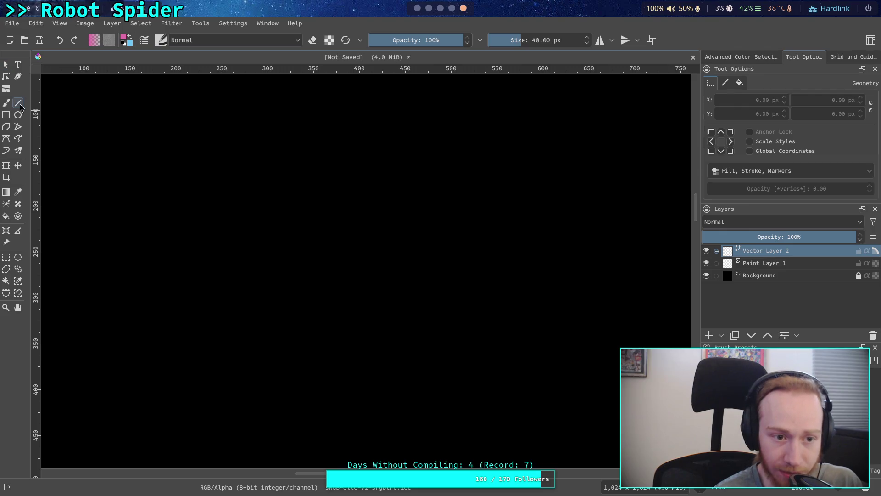
{"action": "left_click", "coordinate": [19, 115]}
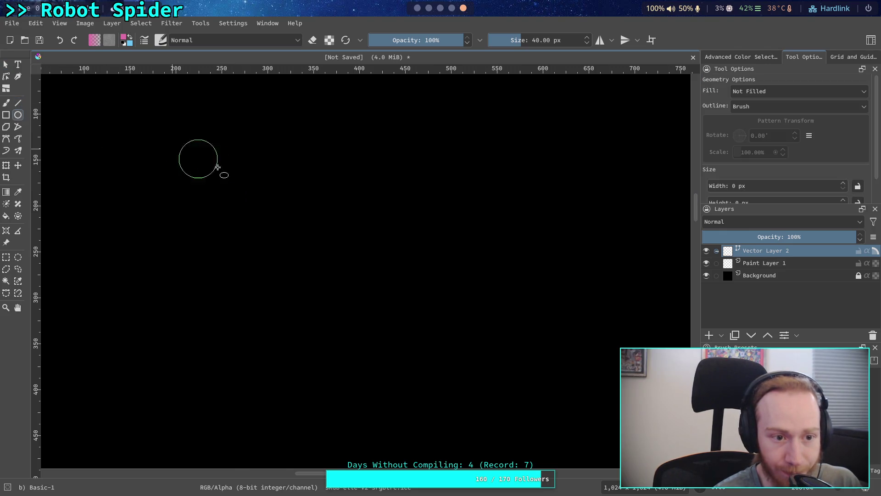
Set the foreground painting colour to green #6edc86.
{"action": "left_click", "coordinate": [125, 39]}
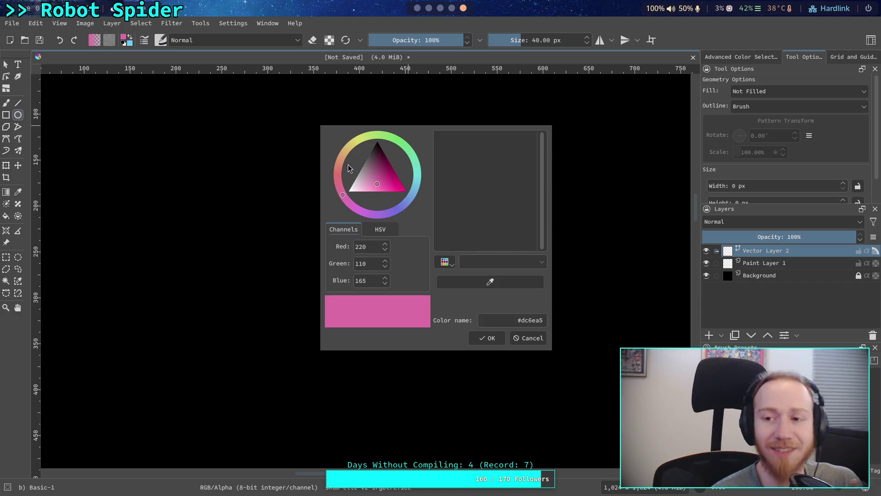
{"action": "left_click", "coordinate": [380, 134]}
{"action": "mouse_move", "coordinate": [379, 131]}
{"action": "left_mouse_down"}
{"action": "mouse_move", "coordinate": [351, 135]}
{"action": "mouse_move", "coordinate": [349, 150]}
{"action": "mouse_move", "coordinate": [365, 143]}
{"action": "mouse_move", "coordinate": [342, 170]}
{"action": "mouse_move", "coordinate": [388, 220]}
{"action": "mouse_move", "coordinate": [388, 134]}
{"action": "mouse_move", "coordinate": [340, 147]}
{"action": "mouse_move", "coordinate": [391, 143]}
{"action": "mouse_move", "coordinate": [431, 176]}
{"action": "mouse_move", "coordinate": [411, 151]}
{"action": "left_mouse_up"}
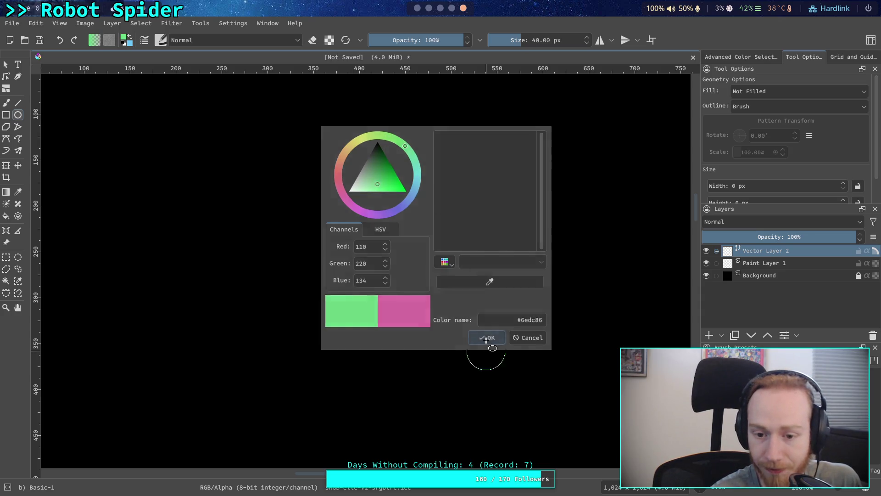
{"action": "left_click", "coordinate": [487, 337]}
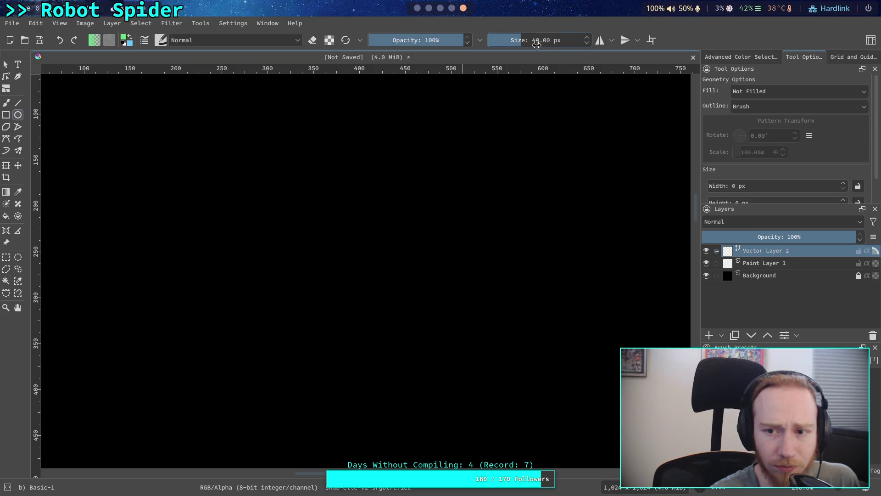
Set the brush size to 1 px and draw a green circle about 259 px wide.
{"action": "left_click", "coordinate": [534, 41]}
{"action": "double_click", "coordinate": [530, 42]}
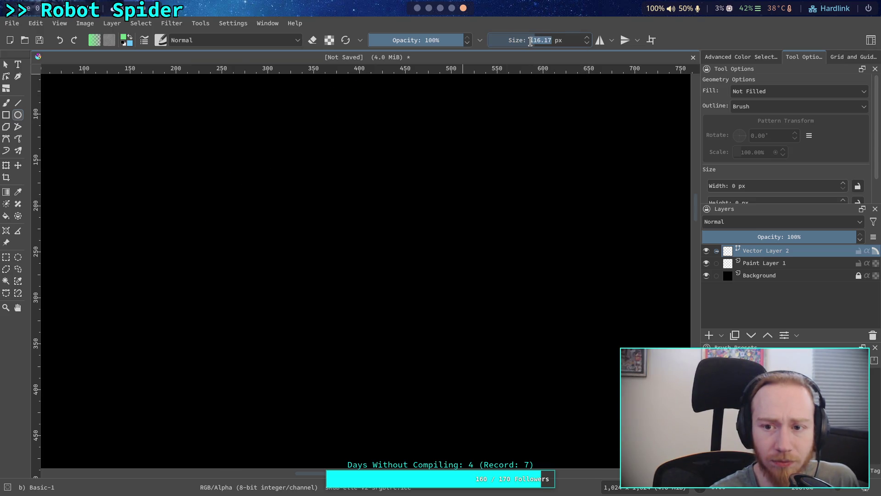
{"action": "type", "text": "1"}
{"action": "key", "text": "Return"}
{"action": "mouse_move", "coordinate": [205, 177]}
{"action": "left_mouse_down"}
{"action": "mouse_move", "coordinate": [305, 254]}
{"action": "mouse_move", "coordinate": [452, 414]}
{"action": "left_mouse_up"}
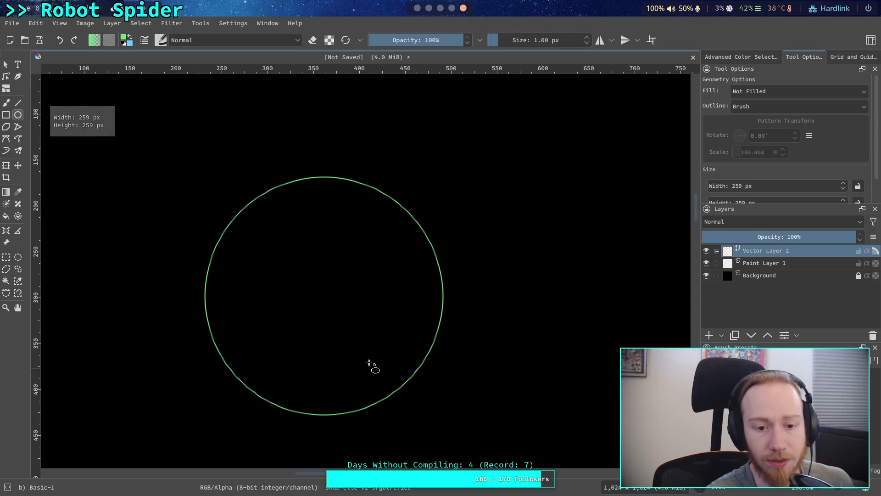
{"action": "left_click", "coordinate": [6, 64]}
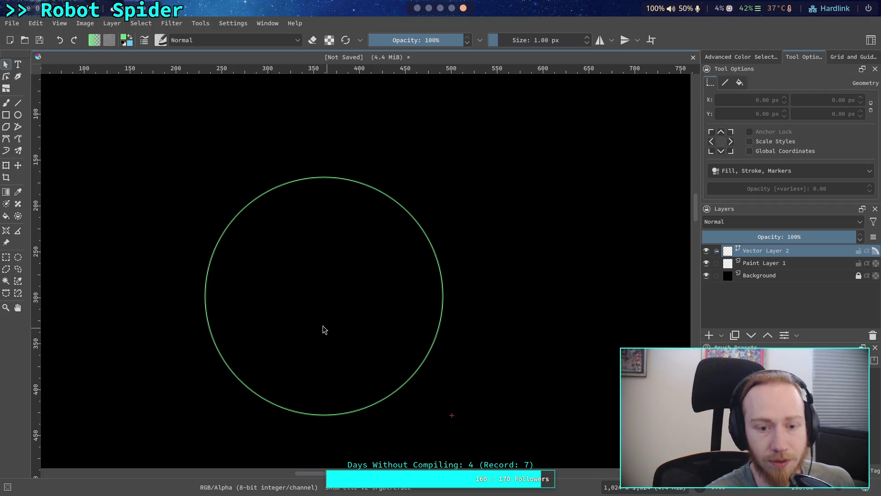
Move the green circle slightly up and to the right.
{"action": "scroll", "coordinate": [331, 329], "scroll_direction": "up", "scroll_amount": 2}
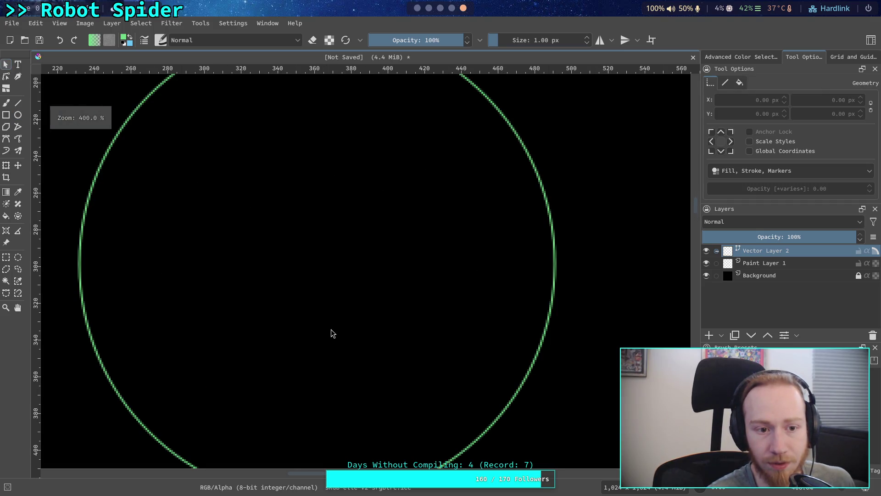
{"action": "scroll", "coordinate": [333, 334], "scroll_direction": "down", "scroll_amount": 3}
{"action": "scroll", "coordinate": [332, 329], "scroll_direction": "up", "scroll_amount": 2}
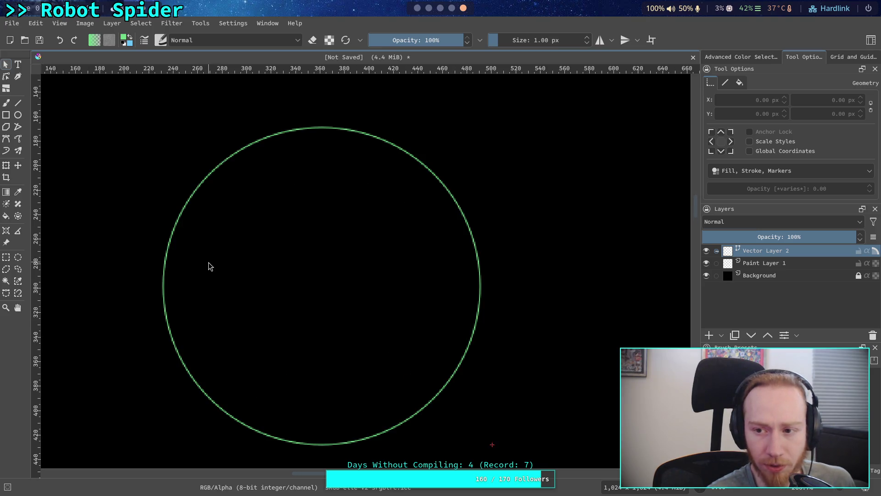
{"action": "left_click", "coordinate": [177, 235]}
{"action": "left_click_drag", "start_coordinate": [177, 234], "coordinate": [204, 211]}
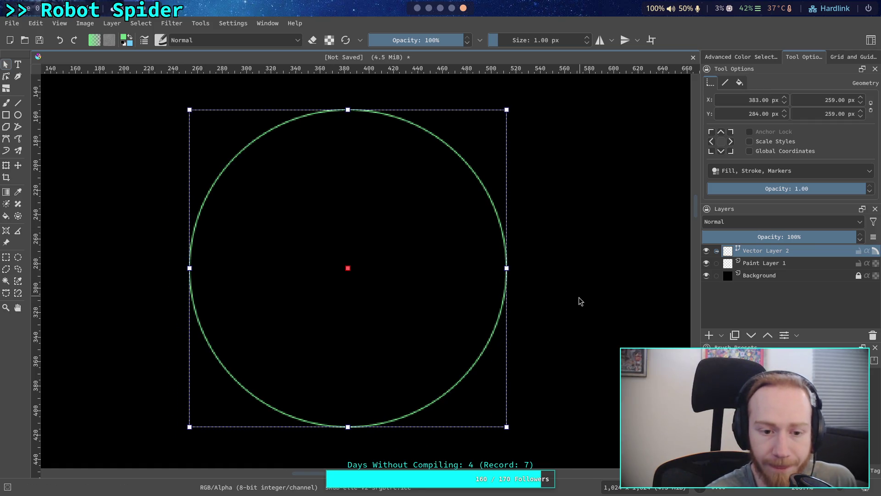
{"action": "scroll", "coordinate": [577, 307], "scroll_direction": "up", "scroll_amount": 4}
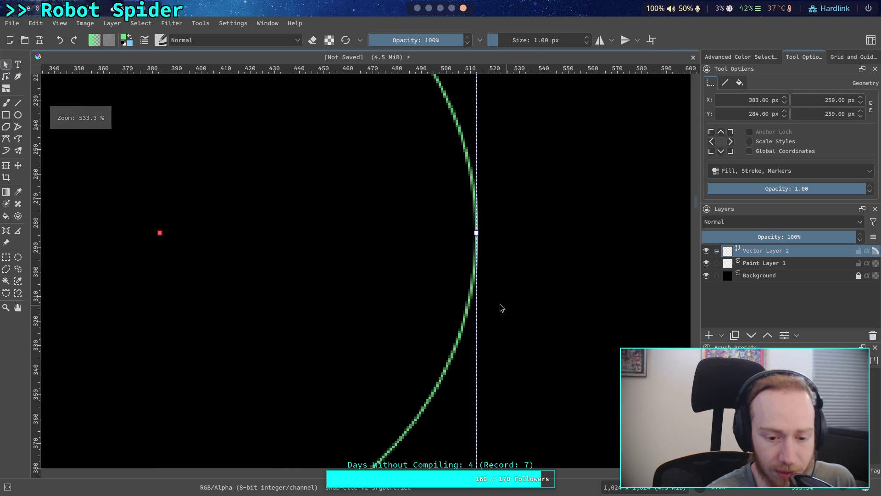
{"action": "scroll", "coordinate": [496, 302], "scroll_direction": "down", "scroll_amount": 5}
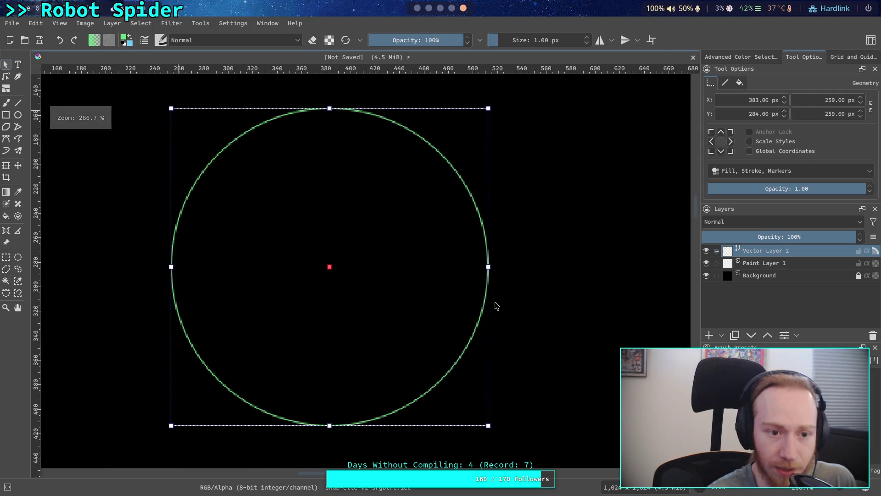
Deselect the circle, recentre the view, and delete Paint Layer 1.
{"action": "left_click", "coordinate": [559, 298]}
{"action": "left_click_drag", "start_coordinate": [572, 301], "coordinate": [483, 274]}
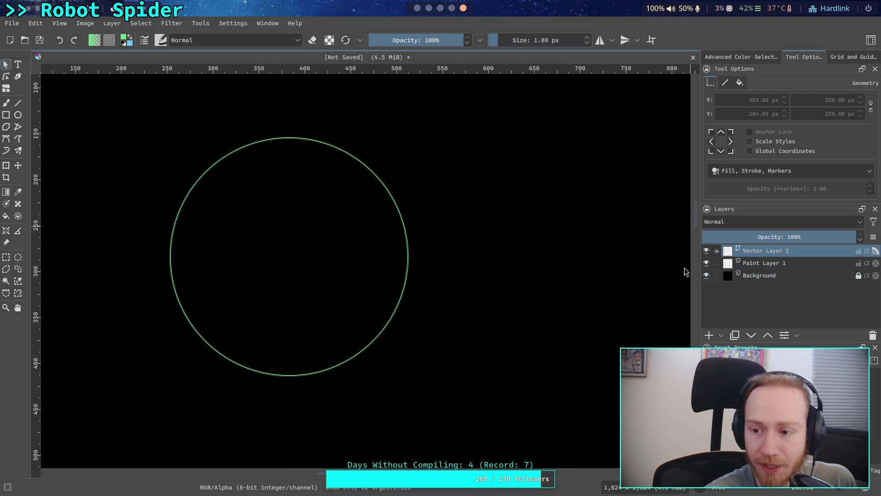
{"action": "left_click", "coordinate": [841, 264]}
{"action": "left_click", "coordinate": [873, 334]}
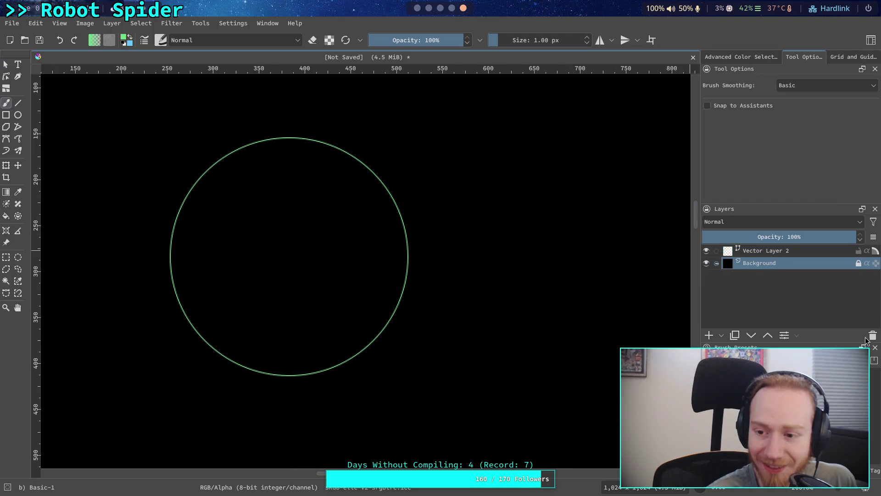
Make Vector Layer 2 active, choose the Line tool, and open the foreground colour chooser.
{"action": "left_click", "coordinate": [767, 250]}
{"action": "left_click", "coordinate": [18, 103]}
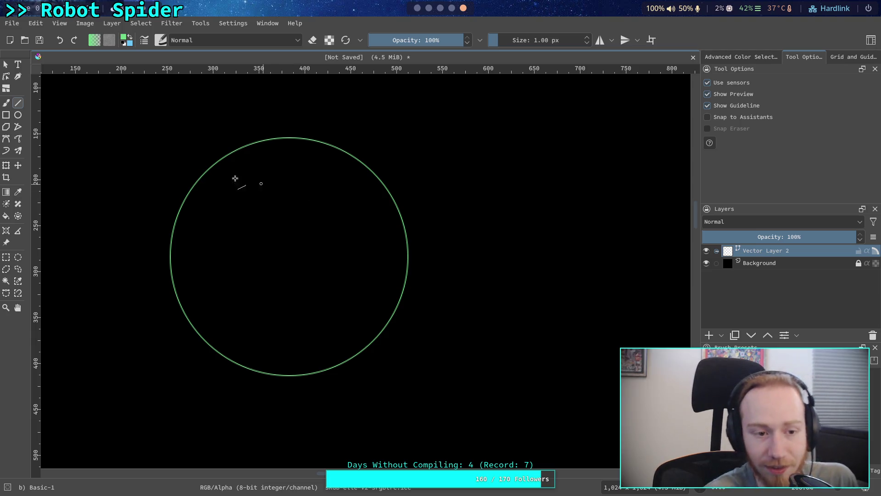
{"action": "left_click", "coordinate": [124, 41]}
{"action": "left_click", "coordinate": [531, 340]}
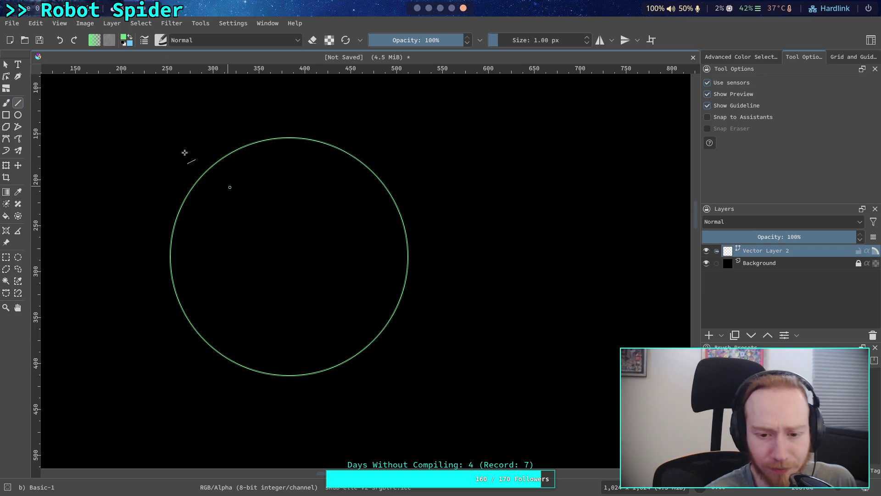
{"action": "left_click", "coordinate": [124, 39]}
{"action": "left_click", "coordinate": [411, 198]}
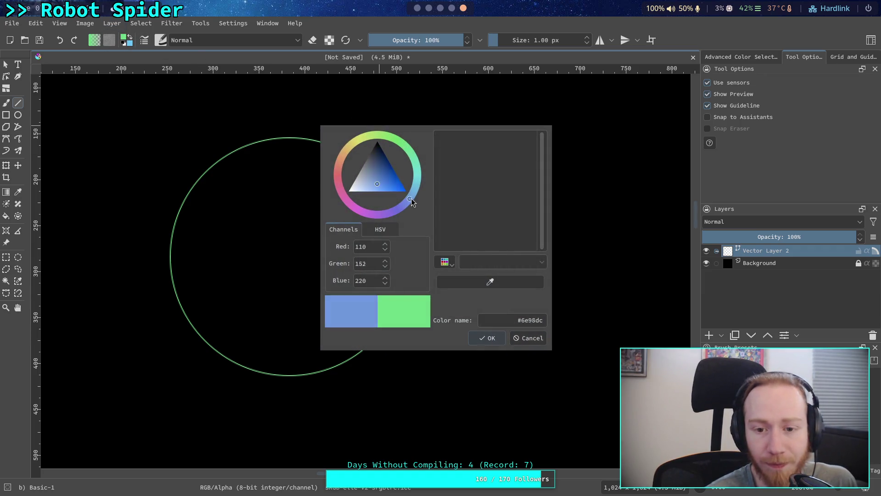
{"action": "mouse_move", "coordinate": [415, 201]}
{"action": "left_mouse_down"}
{"action": "mouse_move", "coordinate": [374, 173]}
{"action": "mouse_move", "coordinate": [378, 181]}
{"action": "mouse_move", "coordinate": [384, 160]}
{"action": "mouse_move", "coordinate": [374, 177]}
{"action": "mouse_move", "coordinate": [392, 185]}
{"action": "mouse_move", "coordinate": [366, 171]}
{"action": "mouse_move", "coordinate": [411, 194]}
{"action": "mouse_move", "coordinate": [389, 180]}
{"action": "mouse_move", "coordinate": [343, 185]}
{"action": "mouse_move", "coordinate": [349, 142]}
{"action": "left_mouse_up"}
{"action": "mouse_move", "coordinate": [386, 176]}
{"action": "left_mouse_down"}
{"action": "mouse_move", "coordinate": [364, 166]}
{"action": "mouse_move", "coordinate": [367, 159]}
{"action": "mouse_move", "coordinate": [339, 168]}
{"action": "mouse_move", "coordinate": [384, 194]}
{"action": "mouse_move", "coordinate": [390, 175]}
{"action": "mouse_move", "coordinate": [385, 180]}
{"action": "left_mouse_up"}
{"action": "mouse_move", "coordinate": [344, 155]}
{"action": "left_mouse_down"}
{"action": "mouse_move", "coordinate": [330, 208]}
{"action": "mouse_move", "coordinate": [372, 219]}
{"action": "mouse_move", "coordinate": [354, 210]}
{"action": "left_mouse_up"}
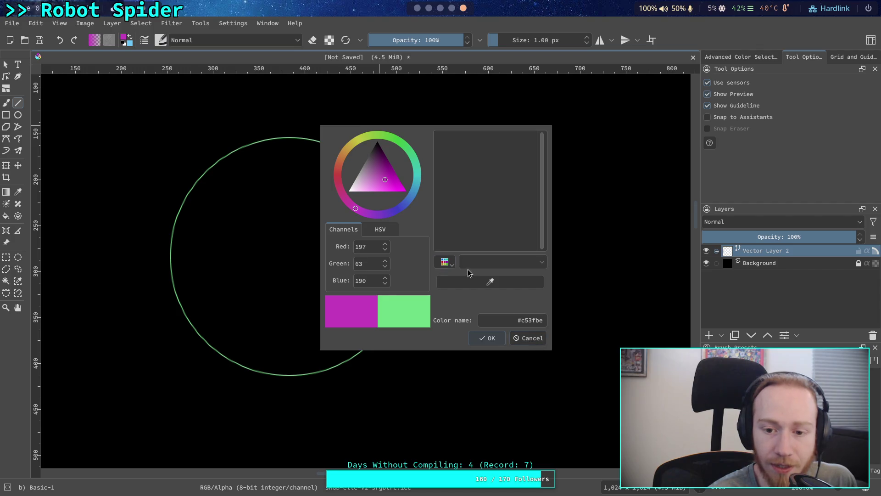
Load the Animation Color Set palette and pick Lineart Red #fa6982.
{"action": "left_click", "coordinate": [446, 262]}
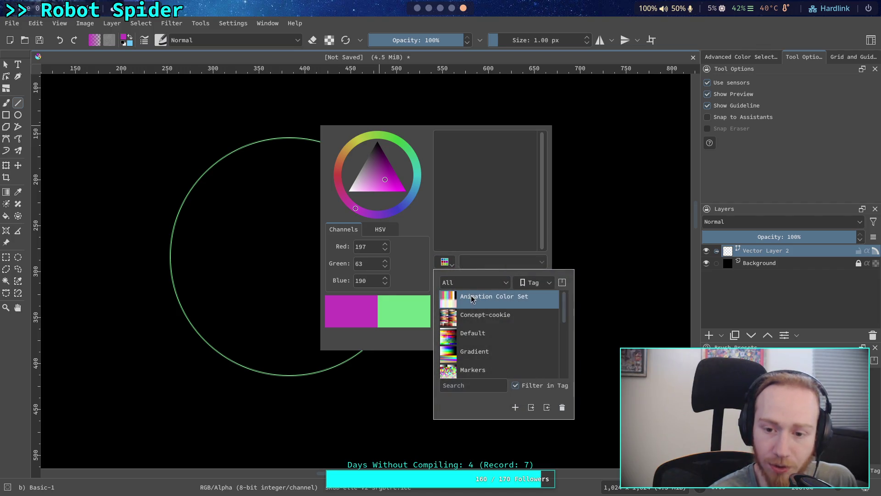
{"action": "left_click", "coordinate": [499, 260]}
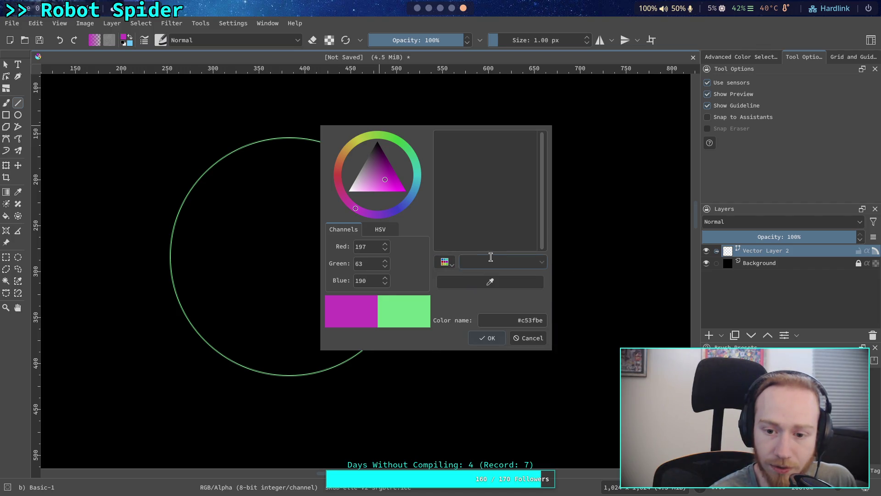
{"action": "left_click", "coordinate": [437, 264]}
{"action": "left_click", "coordinate": [477, 321]}
{"action": "left_click", "coordinate": [482, 300]}
{"action": "left_click", "coordinate": [450, 241]}
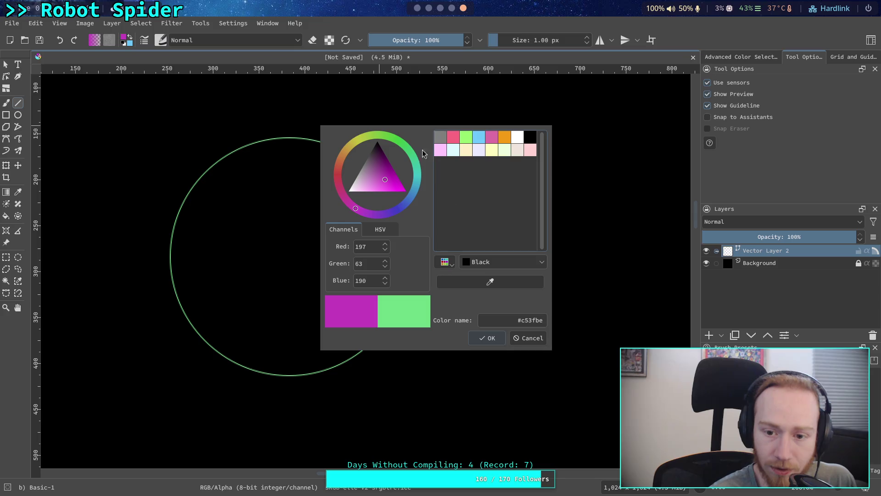
{"action": "left_click", "coordinate": [453, 138]}
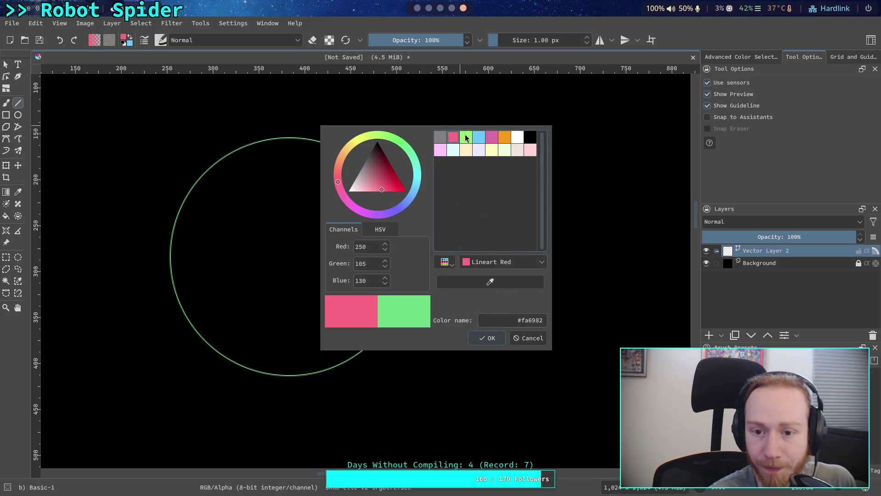
Draw a small red circle and, after swapping colours, a small blue circle.
{"action": "left_click", "coordinate": [490, 338]}
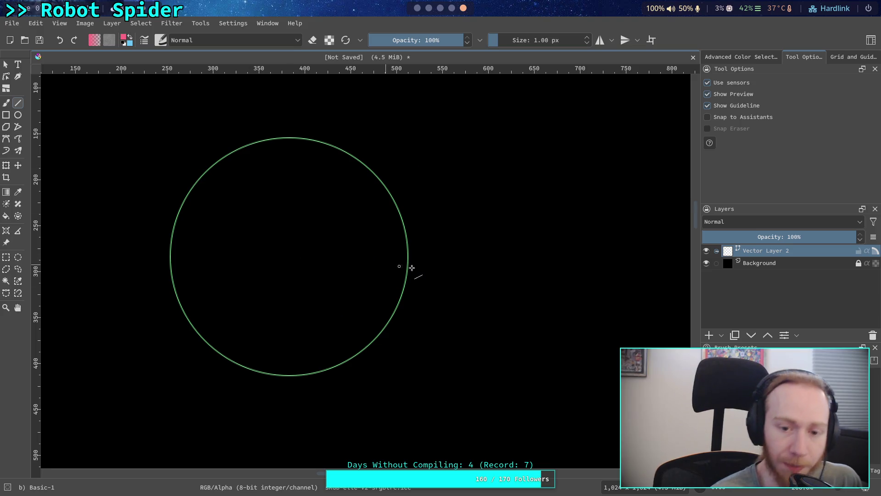
{"action": "left_click_drag", "start_coordinate": [422, 253], "coordinate": [432, 272]}
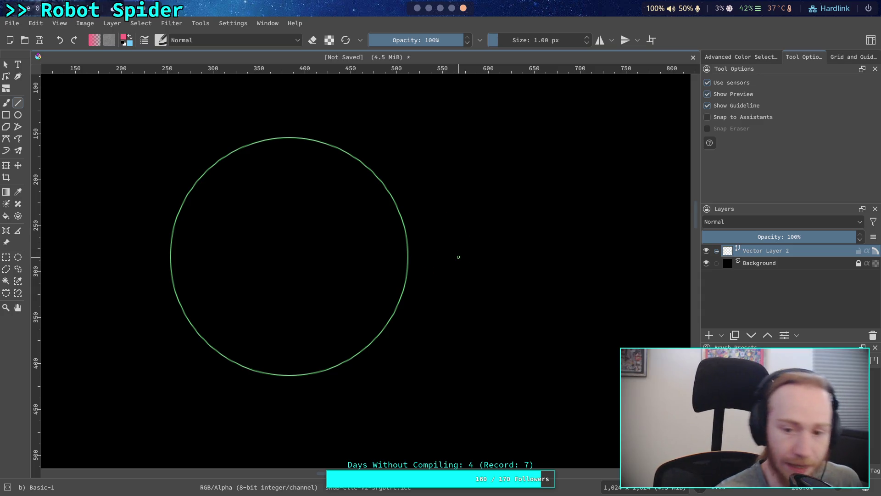
{"action": "left_click_drag", "start_coordinate": [427, 247], "coordinate": [441, 262]}
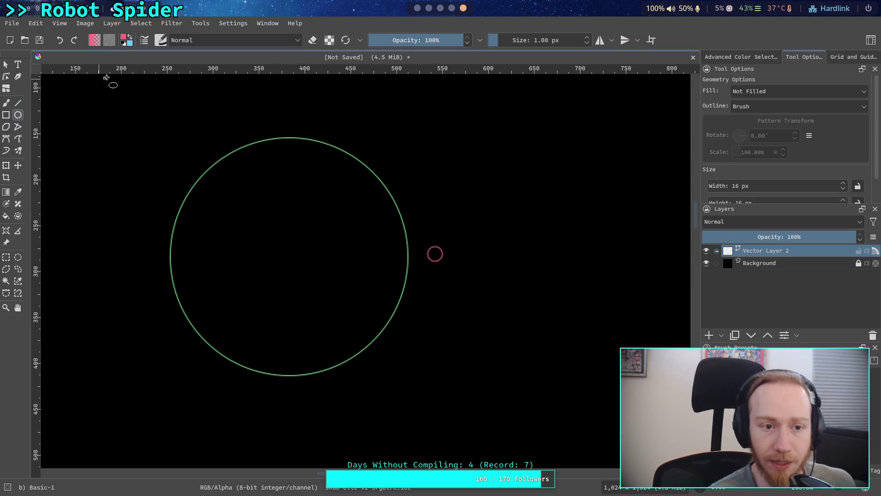
{"action": "left_click", "coordinate": [131, 36]}
{"action": "left_click_drag", "start_coordinate": [355, 241], "coordinate": [373, 258]}
Move the blue circle right of the big circle and the red circle onto its left edge.
{"action": "left_click", "coordinate": [6, 63]}
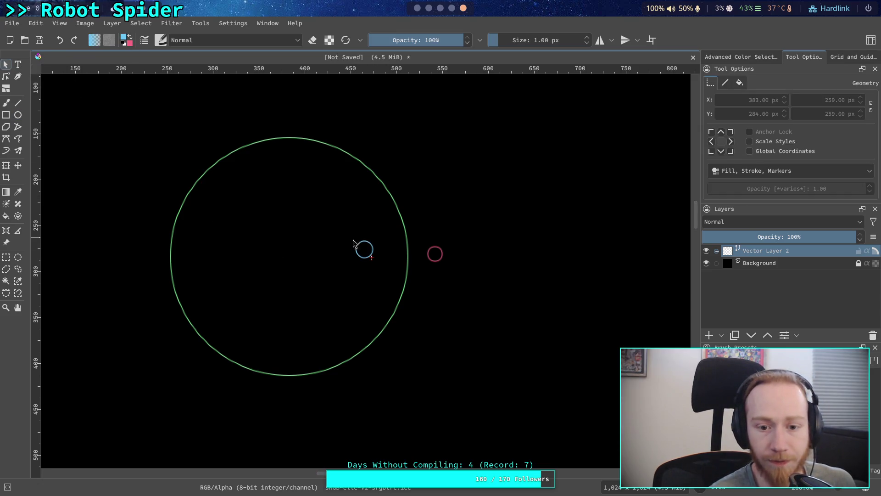
{"action": "left_click", "coordinate": [371, 246]}
{"action": "left_click", "coordinate": [365, 248]}
{"action": "left_click", "coordinate": [368, 252]}
{"action": "mouse_move", "coordinate": [368, 256]}
{"action": "left_mouse_down"}
{"action": "mouse_move", "coordinate": [432, 276]}
{"action": "mouse_move", "coordinate": [430, 249]}
{"action": "mouse_move", "coordinate": [180, 255]}
{"action": "left_mouse_up"}
{"action": "left_click", "coordinate": [435, 253]}
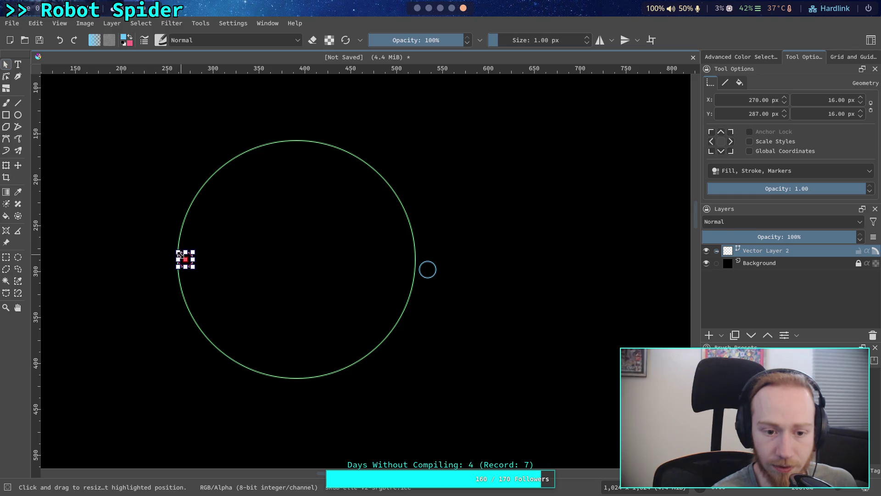
{"action": "left_click_drag", "start_coordinate": [187, 260], "coordinate": [181, 259]}
Reposition the blue circle to sit just past the green circle's right edge.
{"action": "scroll", "coordinate": [201, 266], "scroll_direction": "up", "scroll_amount": 2}
{"action": "scroll", "coordinate": [250, 267], "scroll_direction": "down", "scroll_amount": 1}
{"action": "left_click", "coordinate": [459, 284]}
{"action": "left_click", "coordinate": [465, 281]}
{"action": "left_click", "coordinate": [477, 274]}
{"action": "left_click_drag", "start_coordinate": [477, 274], "coordinate": [479, 259]}
{"action": "left_click", "coordinate": [546, 300]}
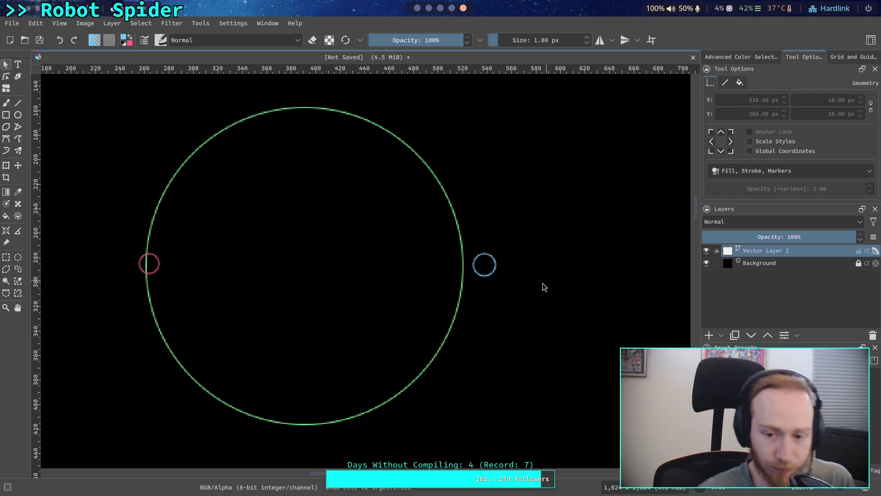
Thicken all three circle outlines to 2 px and draw a line from blue to red circle.
{"action": "left_click", "coordinate": [156, 260]}
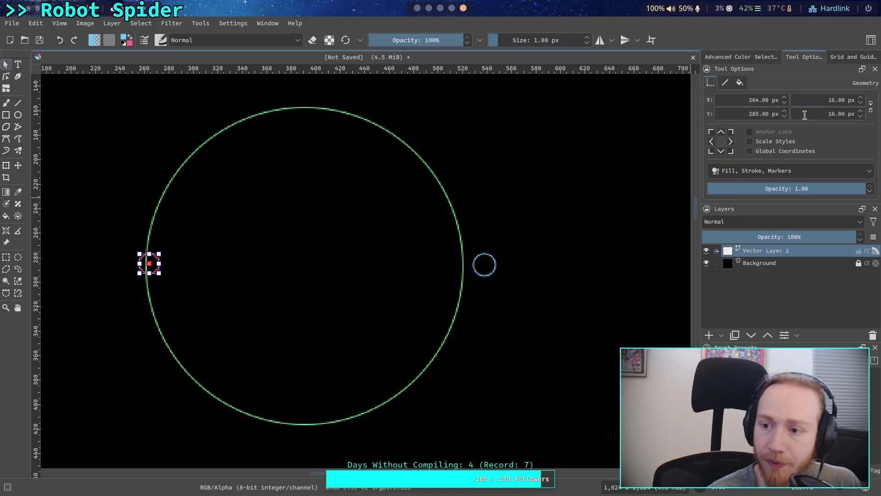
{"action": "left_click", "coordinate": [725, 82]}
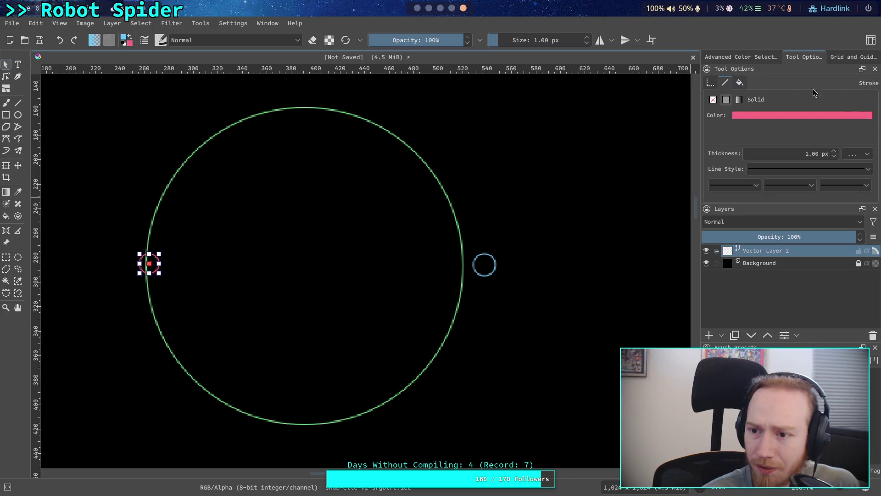
{"action": "left_click", "coordinate": [834, 151]}
{"action": "left_click", "coordinate": [495, 265]}
{"action": "left_click", "coordinate": [833, 151]}
{"action": "left_click", "coordinate": [536, 216]}
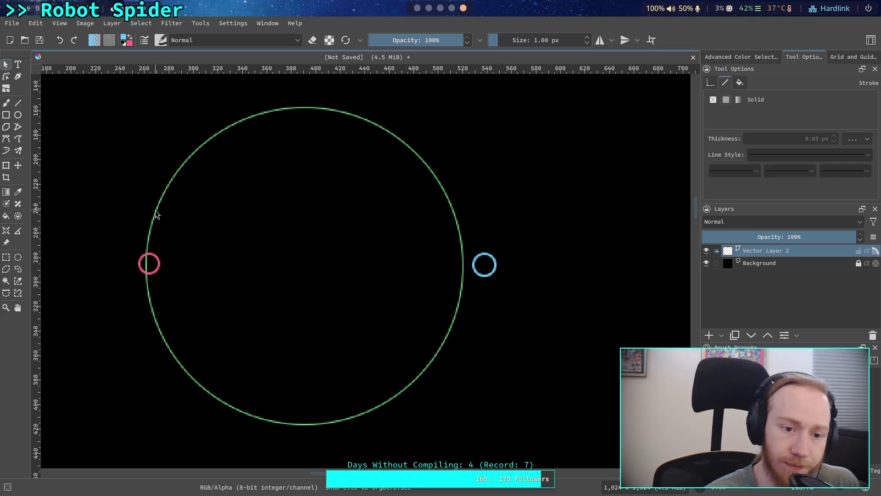
{"action": "left_click", "coordinate": [443, 187]}
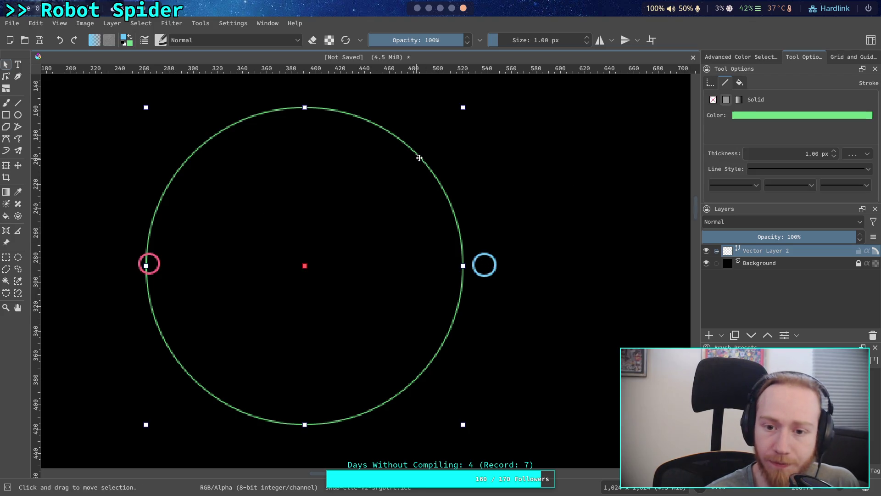
{"action": "left_click", "coordinate": [834, 151]}
{"action": "left_click", "coordinate": [569, 162]}
{"action": "left_click", "coordinate": [494, 265]}
{"action": "left_click", "coordinate": [527, 254]}
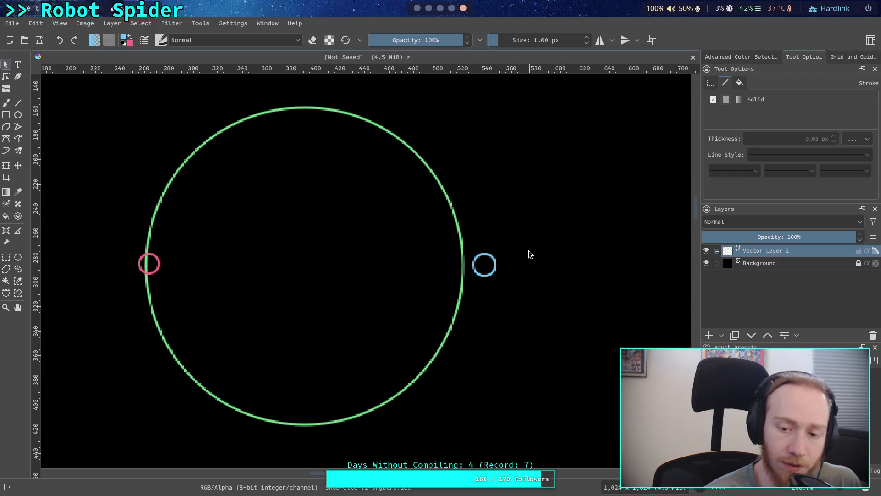
{"action": "left_click", "coordinate": [18, 103]}
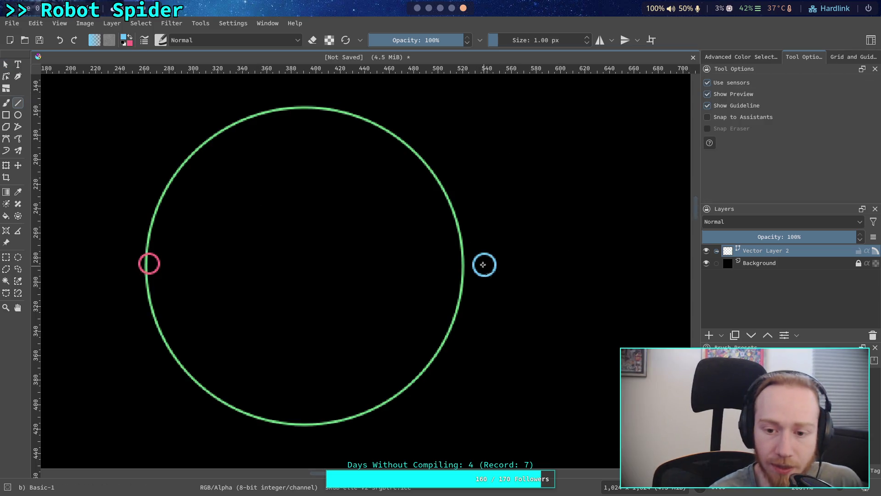
{"action": "mouse_move", "coordinate": [484, 264]}
{"action": "left_mouse_down"}
{"action": "mouse_move", "coordinate": [140, 274]}
{"action": "mouse_move", "coordinate": [148, 264]}
{"action": "left_mouse_up"}
Redraw the connecting line in Lineart Orange between the two small circles.
{"action": "key", "text": "ctrl+z"}
{"action": "left_click", "coordinate": [129, 40]}
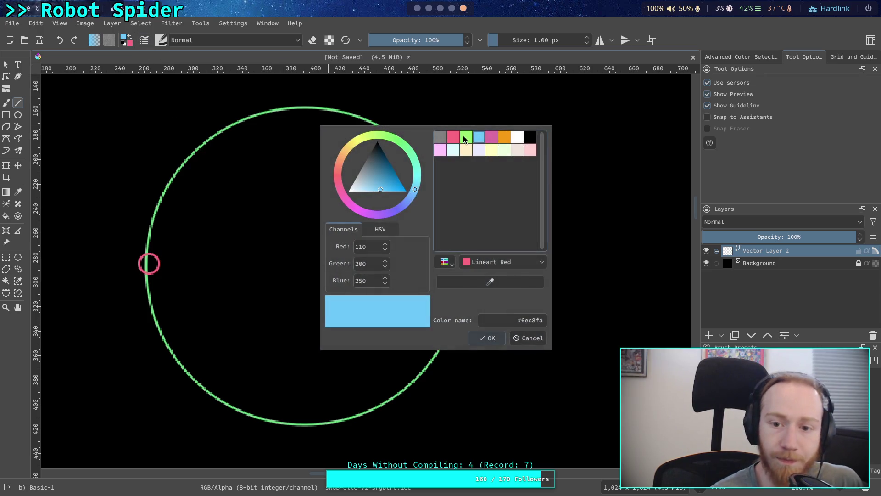
{"action": "left_click", "coordinate": [505, 136]}
{"action": "left_click", "coordinate": [495, 340]}
{"action": "left_click_drag", "start_coordinate": [485, 265], "coordinate": [150, 279]}
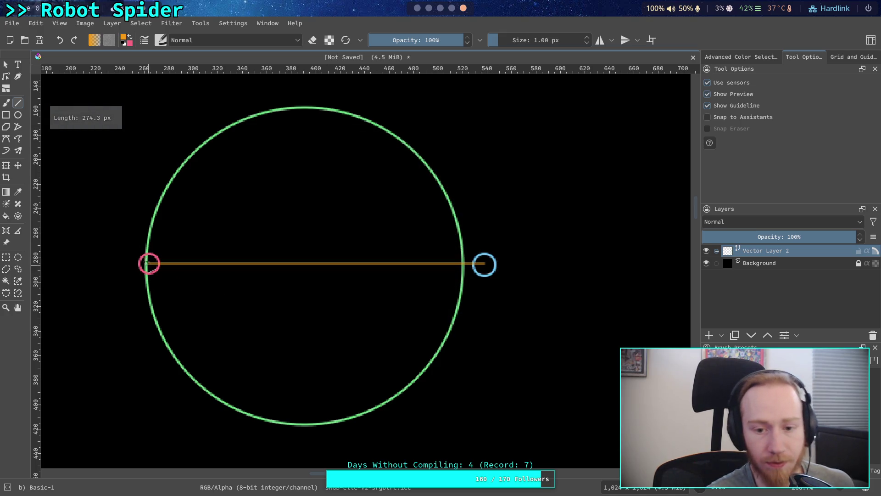
{"action": "key", "text": "Escape"}
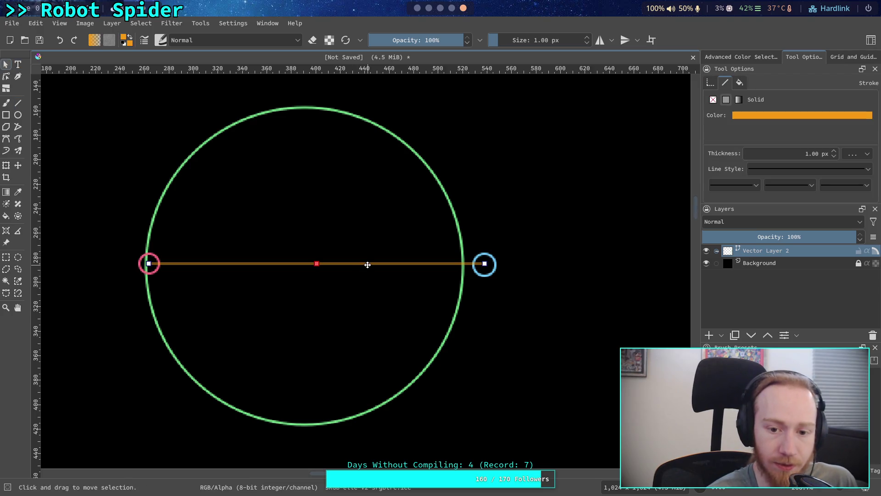
{"action": "key", "text": "ctrl+z"}
{"action": "key", "text": "ctrl+shift+z"}
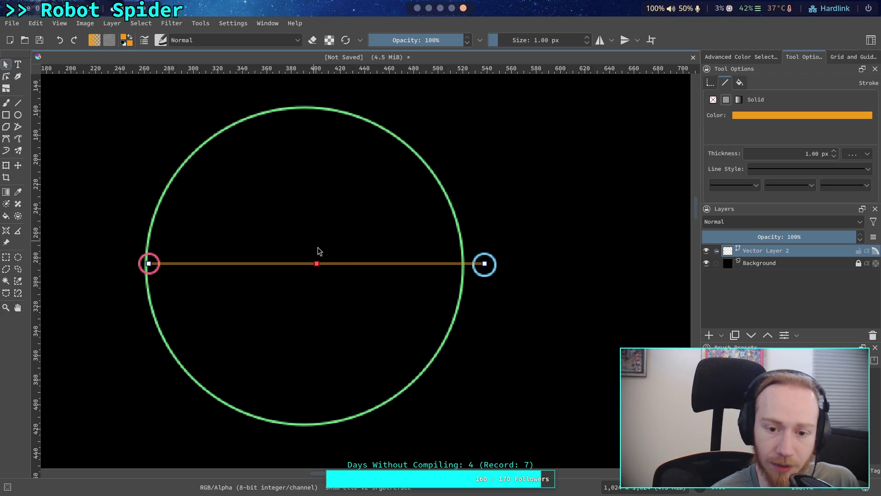
{"action": "left_click_drag", "start_coordinate": [349, 264], "coordinate": [349, 262]}
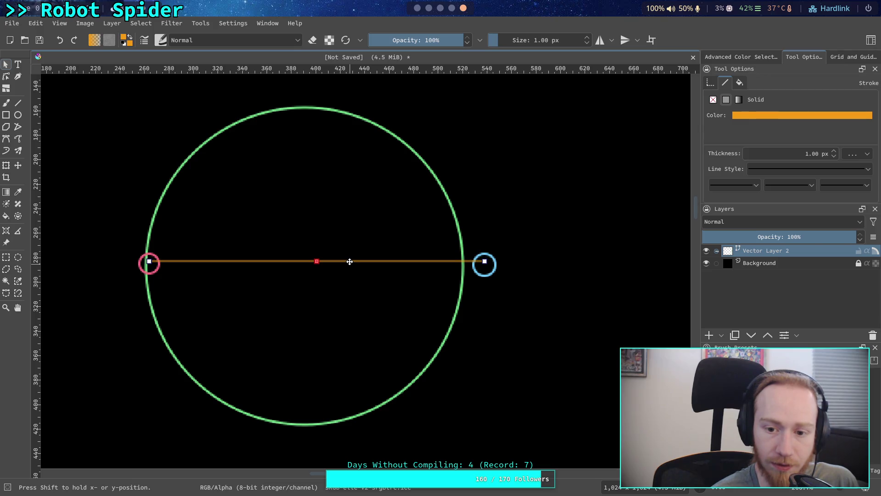
Make the orange line 2 px thick with a small arrowhead end marker.
{"action": "left_click", "coordinate": [586, 38]}
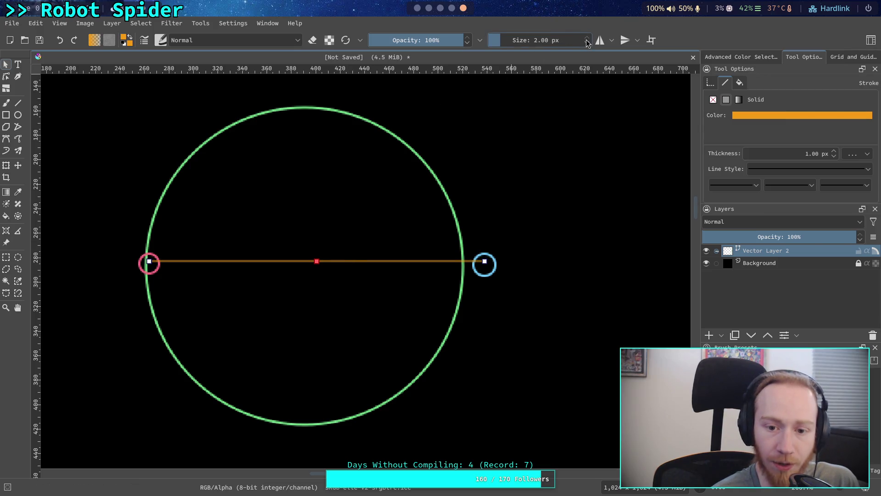
{"action": "left_click", "coordinate": [494, 226]}
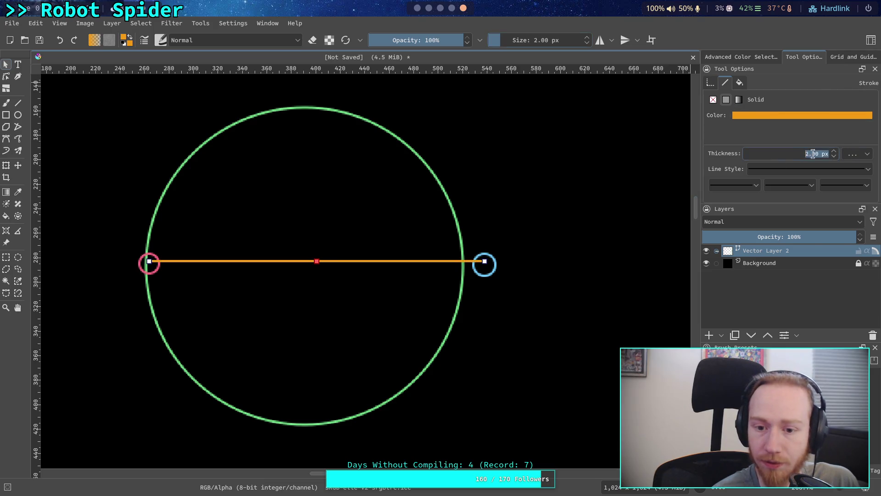
{"action": "left_click", "coordinate": [327, 266]}
{"action": "left_click_drag", "start_coordinate": [334, 261], "coordinate": [335, 265]}
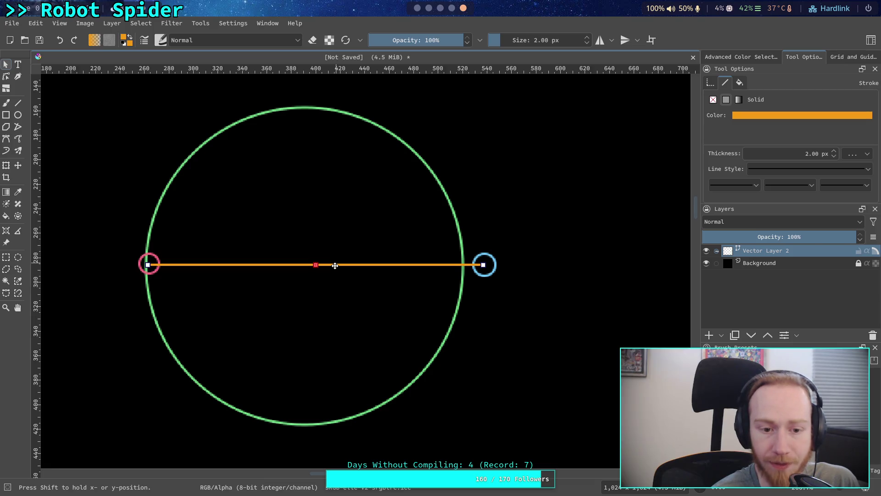
{"action": "left_click", "coordinate": [844, 185]}
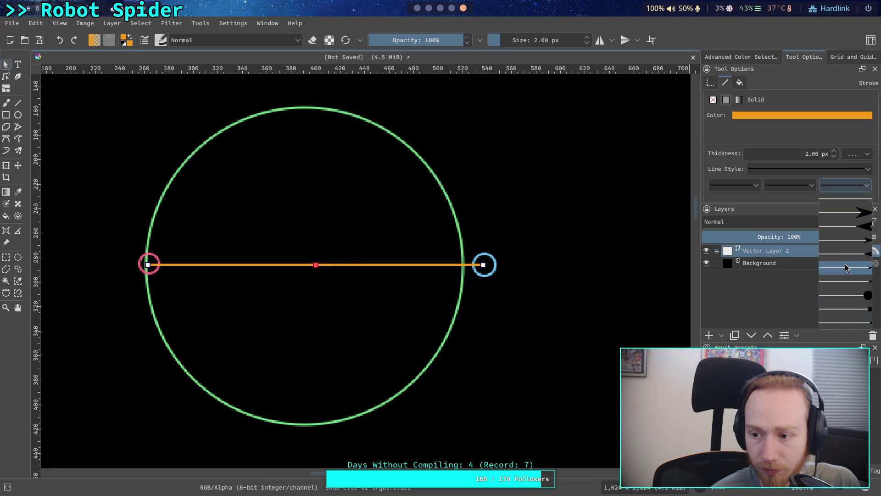
{"action": "left_click", "coordinate": [844, 265]}
{"action": "left_click_drag", "start_coordinate": [149, 265], "coordinate": [151, 265]}
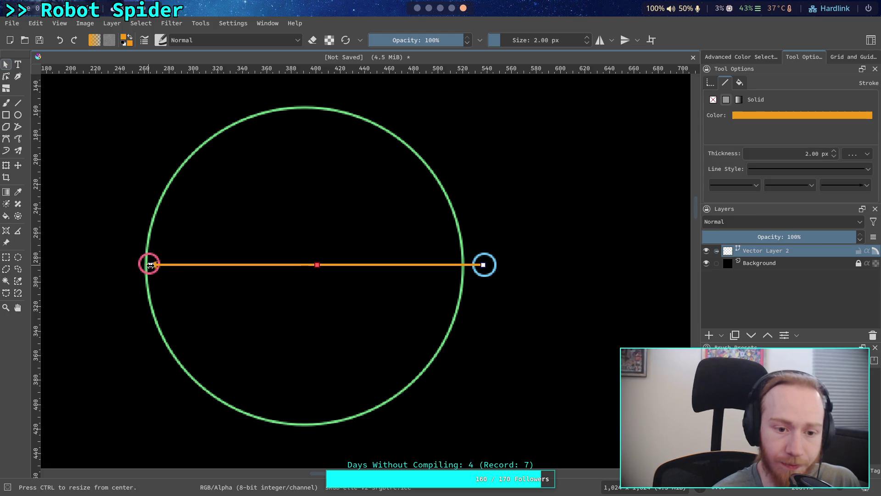
{"action": "left_click", "coordinate": [640, 249]}
{"action": "left_click", "coordinate": [147, 262]}
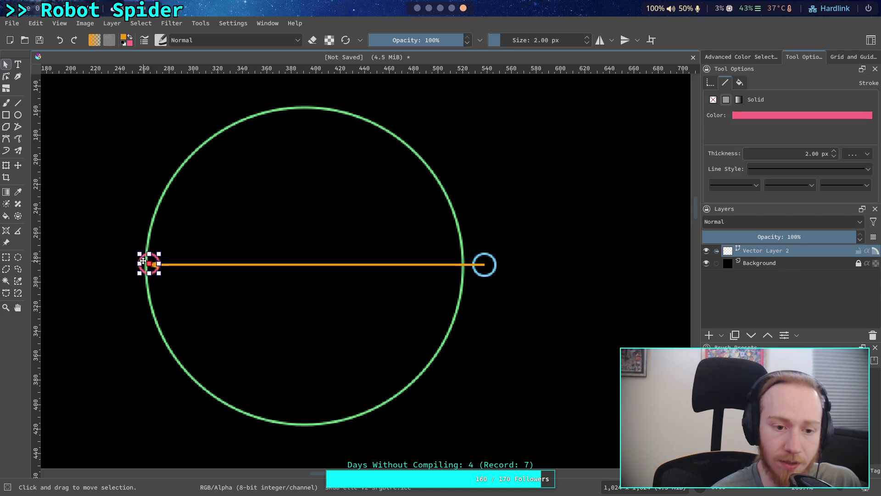
Drag the small blue circle along the orange line to just above it near the green circle's centre.
{"action": "left_click", "coordinate": [234, 271]}
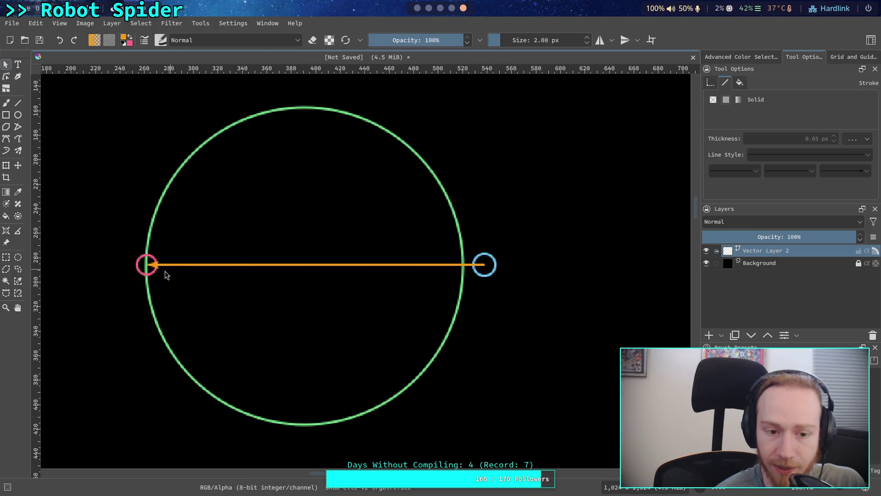
{"action": "left_click", "coordinate": [482, 260]}
{"action": "left_click_drag", "start_coordinate": [478, 255], "coordinate": [385, 241]}
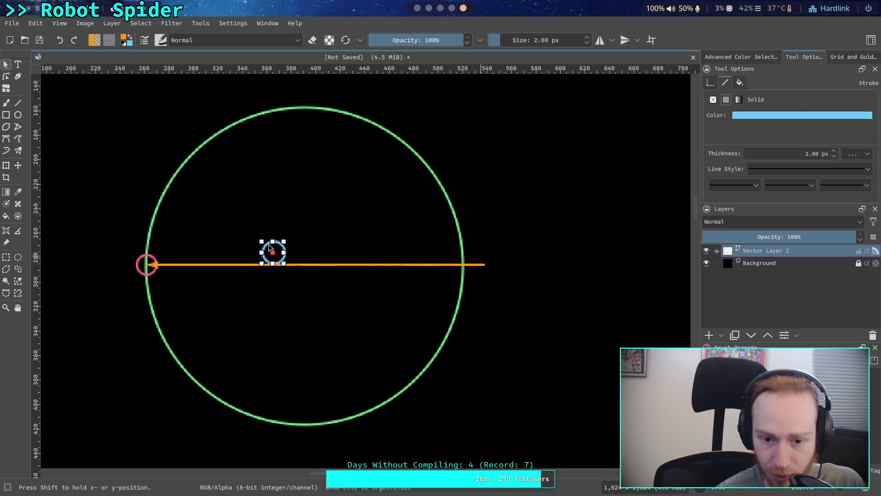
{"action": "mouse_move", "coordinate": [175, 254]}
{"action": "left_mouse_down"}
{"action": "mouse_move", "coordinate": [150, 248]}
{"action": "mouse_move", "coordinate": [248, 233]}
{"action": "mouse_move", "coordinate": [353, 233]}
{"action": "mouse_move", "coordinate": [481, 260]}
{"action": "mouse_move", "coordinate": [316, 242]}
{"action": "mouse_move", "coordinate": [151, 259]}
{"action": "mouse_move", "coordinate": [385, 256]}
{"action": "left_mouse_up"}
{"action": "mouse_move", "coordinate": [478, 258]}
{"action": "left_mouse_down"}
{"action": "mouse_move", "coordinate": [142, 255]}
{"action": "mouse_move", "coordinate": [348, 258]}
{"action": "left_mouse_up"}
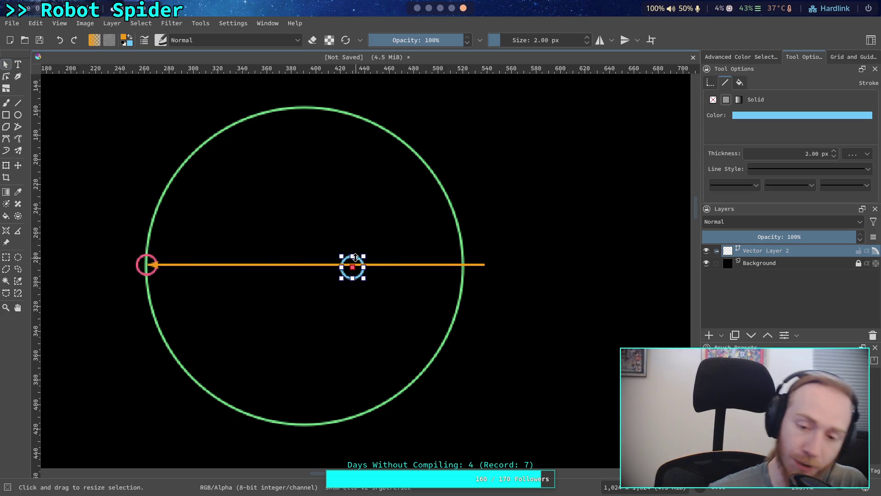
{"action": "mouse_move", "coordinate": [355, 257]}
{"action": "left_mouse_down"}
{"action": "mouse_move", "coordinate": [474, 255]}
{"action": "mouse_move", "coordinate": [175, 252]}
{"action": "mouse_move", "coordinate": [479, 254]}
{"action": "mouse_move", "coordinate": [311, 235]}
{"action": "left_mouse_up"}
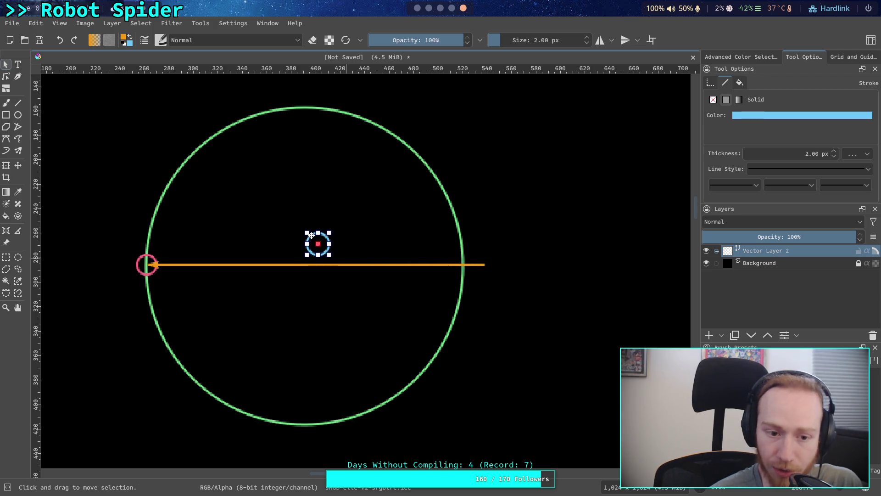
Move the blue circle to the green circle's right edge and extend the orange line out to it.
{"action": "left_click", "coordinate": [320, 263]}
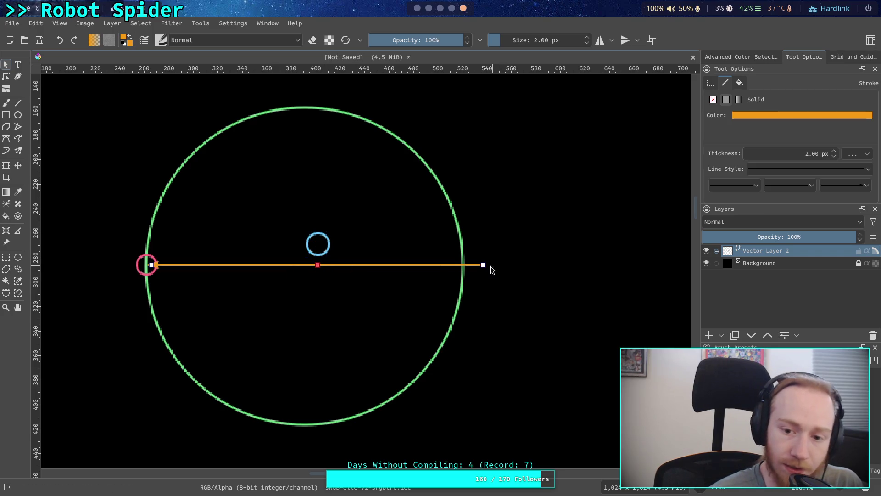
{"action": "left_click_drag", "start_coordinate": [484, 264], "coordinate": [314, 264]}
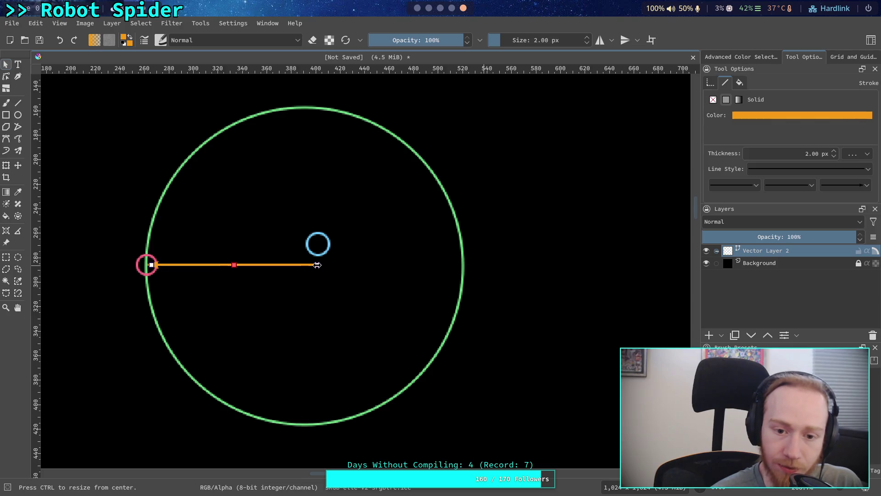
{"action": "left_click", "coordinate": [318, 243]}
{"action": "key", "text": "ctrl+a"}
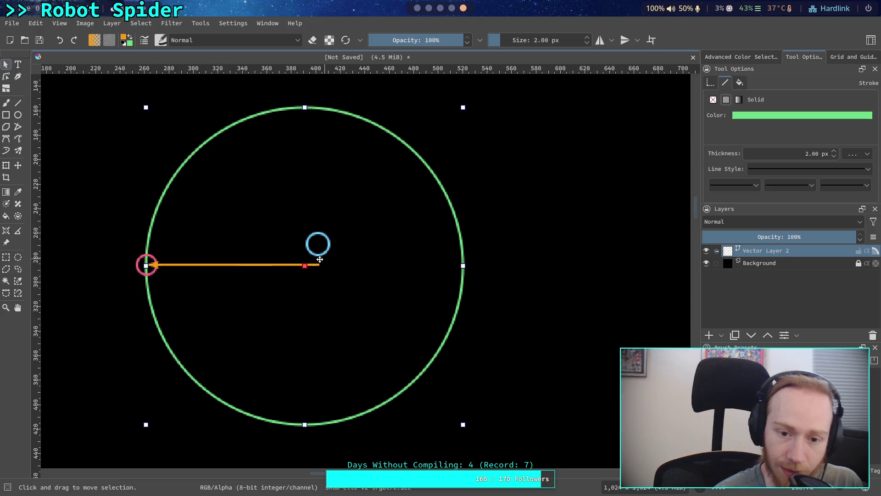
{"action": "left_click", "coordinate": [345, 255]}
{"action": "left_click", "coordinate": [330, 241]}
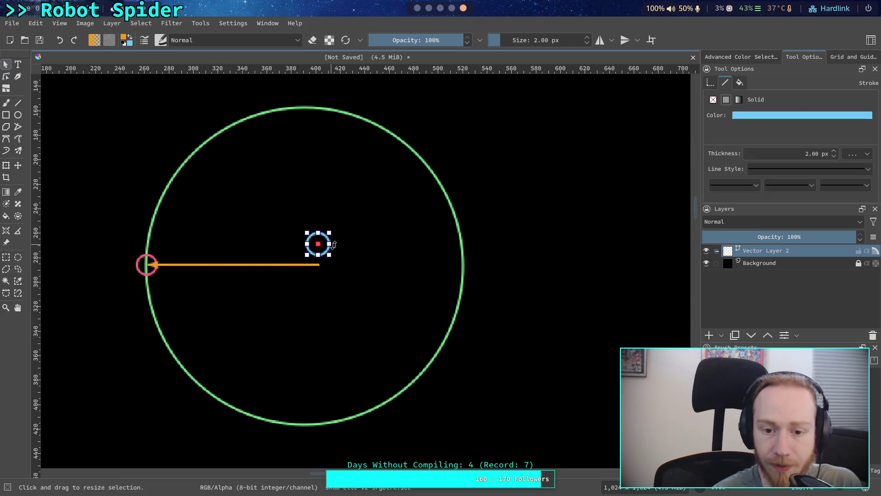
{"action": "left_click_drag", "start_coordinate": [323, 249], "coordinate": [480, 271]}
{"action": "left_click", "coordinate": [318, 264]}
{"action": "left_click_drag", "start_coordinate": [319, 264], "coordinate": [472, 265]}
Move the pink circle up into the green circle's upper left.
{"action": "left_click", "coordinate": [156, 249]}
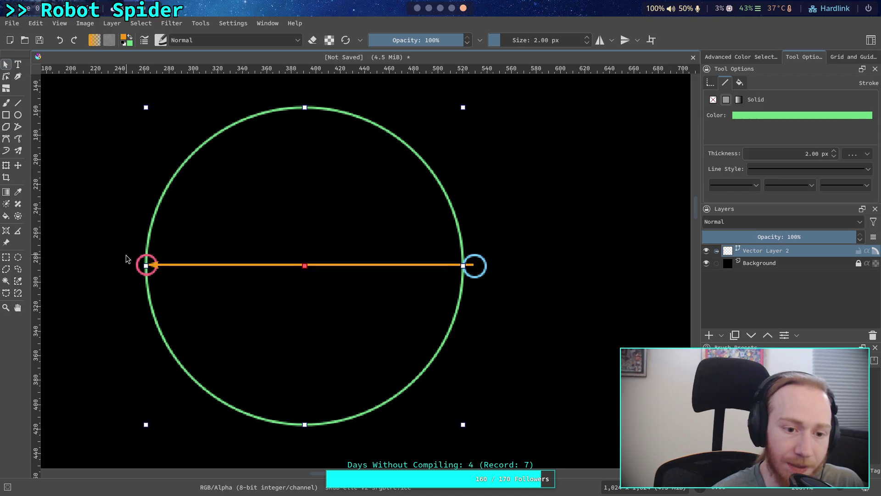
{"action": "left_click", "coordinate": [144, 257]}
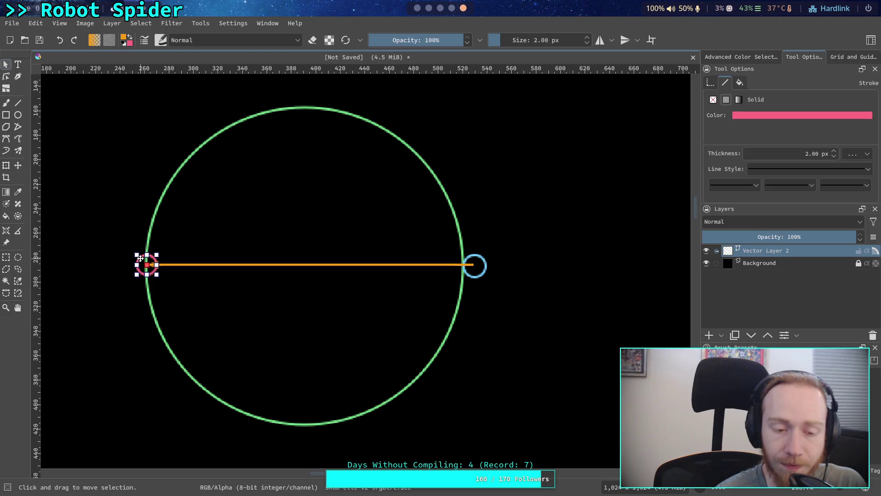
{"action": "mouse_move", "coordinate": [140, 259]}
{"action": "left_mouse_down"}
{"action": "mouse_move", "coordinate": [287, 173]}
{"action": "mouse_move", "coordinate": [268, 172]}
{"action": "left_mouse_up"}
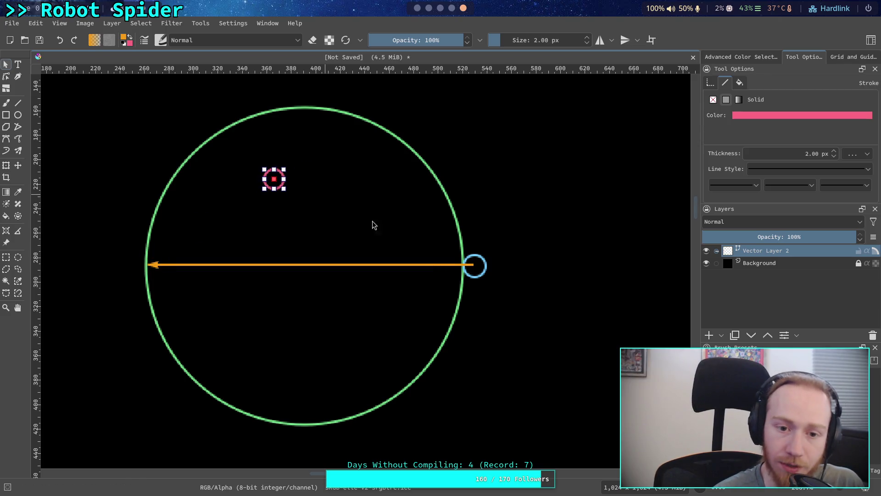
Place the blue circle just below the middle of the orange arrow.
{"action": "left_click", "coordinate": [469, 258]}
{"action": "mouse_move", "coordinate": [469, 258]}
{"action": "left_mouse_down"}
{"action": "mouse_move", "coordinate": [365, 306]}
{"action": "mouse_move", "coordinate": [350, 298]}
{"action": "left_mouse_up"}
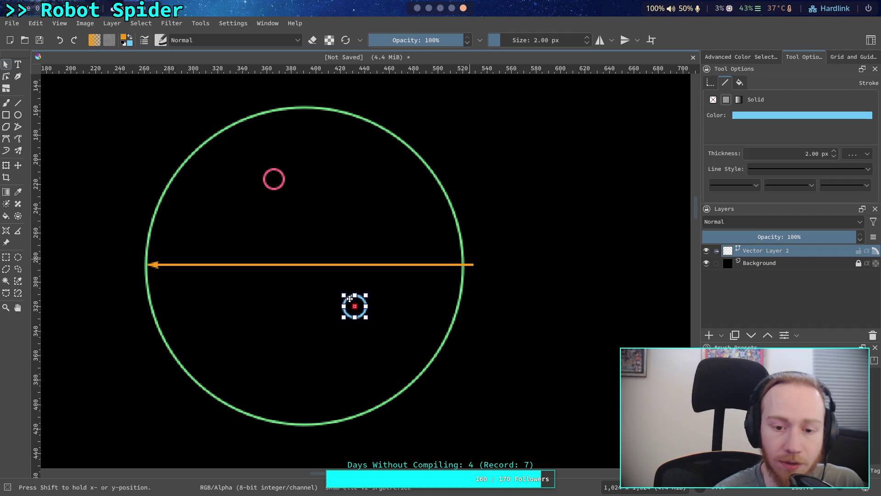
{"action": "left_click", "coordinate": [566, 274]}
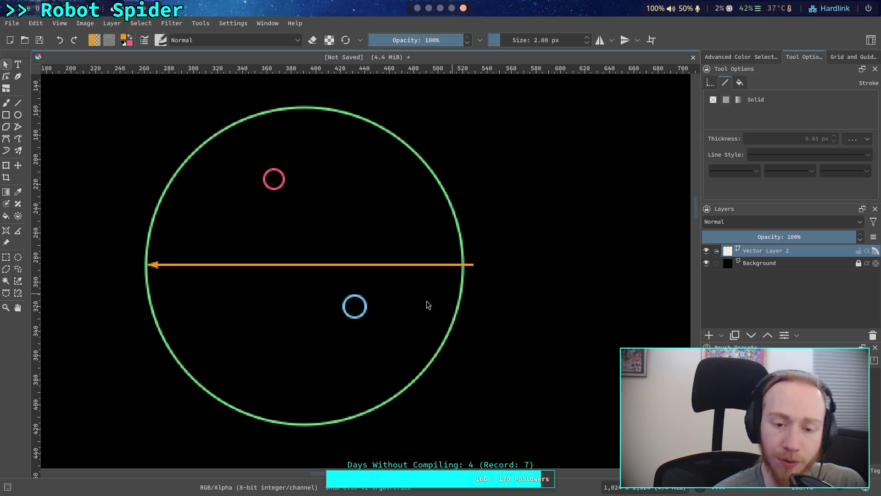
{"action": "mouse_move", "coordinate": [352, 297]}
{"action": "left_mouse_down"}
{"action": "mouse_move", "coordinate": [318, 262]}
{"action": "mouse_move", "coordinate": [350, 287]}
{"action": "left_mouse_up"}
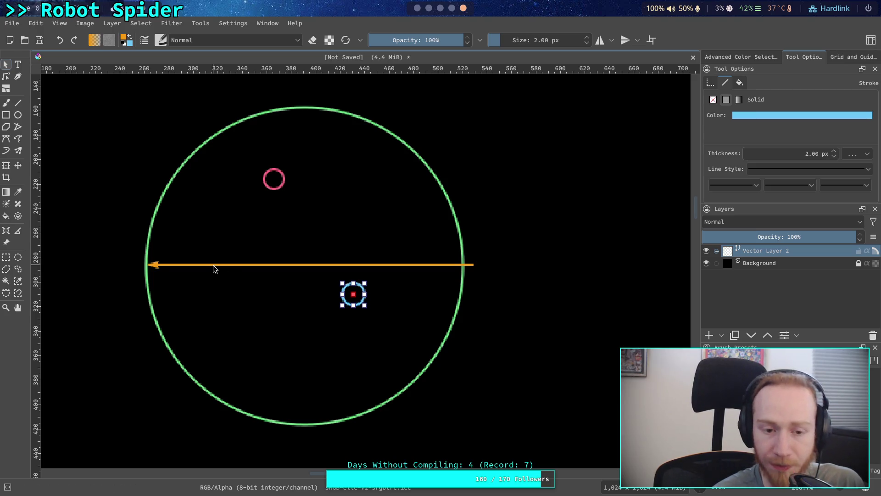
{"action": "left_click", "coordinate": [147, 270]}
{"action": "left_click", "coordinate": [520, 262]}
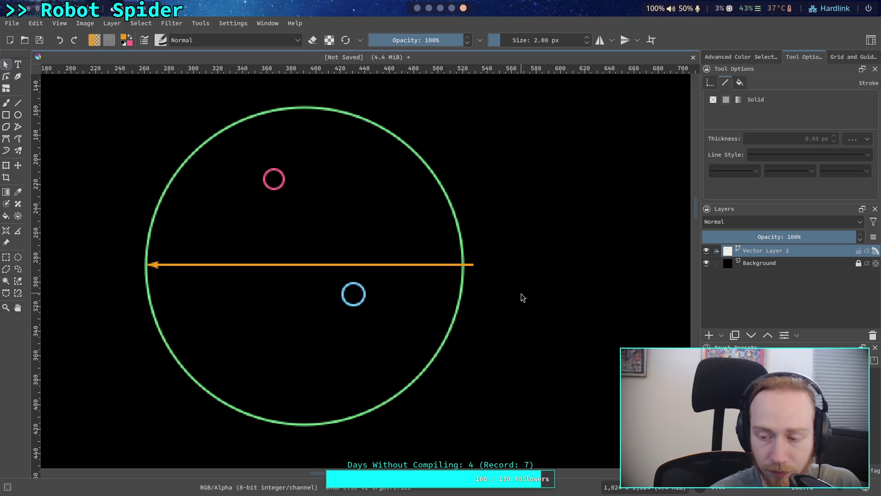
{"action": "left_click", "coordinate": [350, 283]}
{"action": "mouse_move", "coordinate": [350, 284]}
{"action": "left_mouse_down"}
{"action": "mouse_move", "coordinate": [332, 237]}
{"action": "mouse_move", "coordinate": [324, 239]}
{"action": "left_mouse_up"}
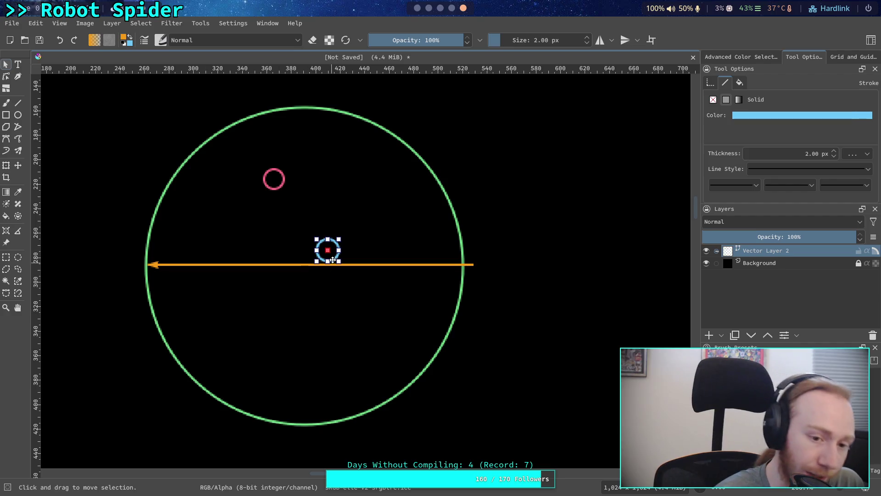
{"action": "mouse_move", "coordinate": [322, 247]}
{"action": "left_mouse_down"}
{"action": "mouse_move", "coordinate": [325, 302]}
{"action": "mouse_move", "coordinate": [334, 301]}
{"action": "left_mouse_up"}
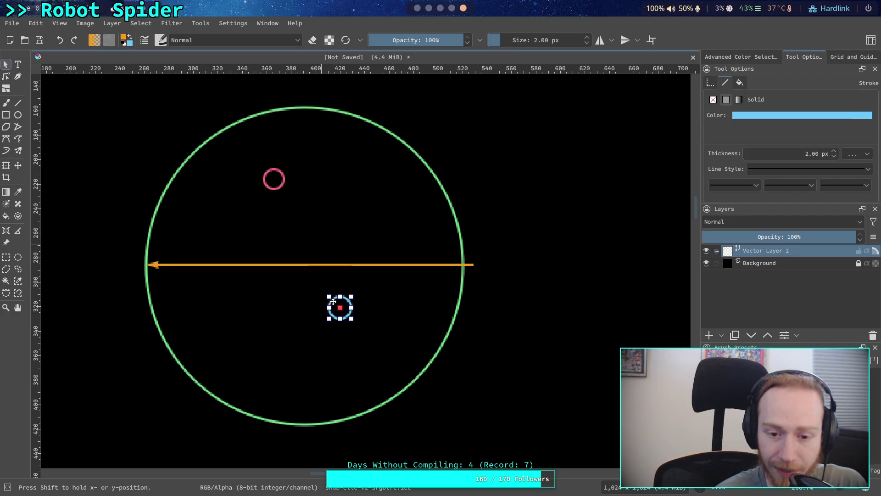
{"action": "left_click", "coordinate": [560, 324]}
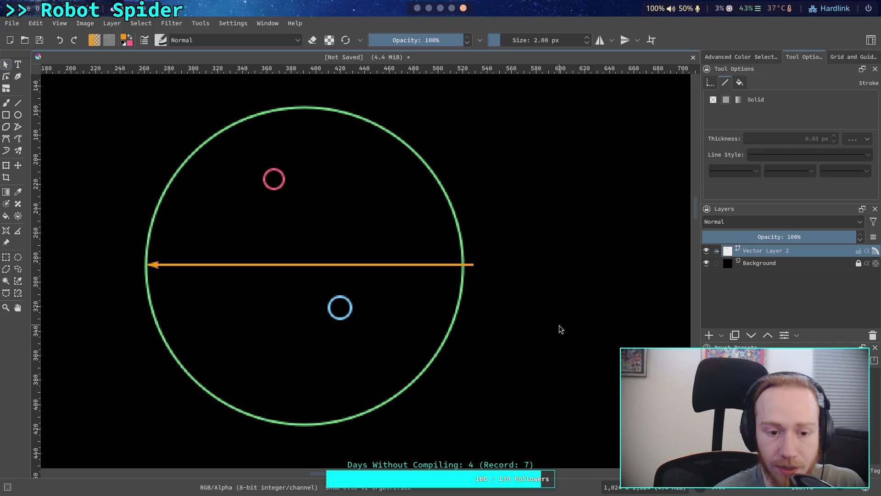
{"action": "left_click", "coordinate": [19, 103]}
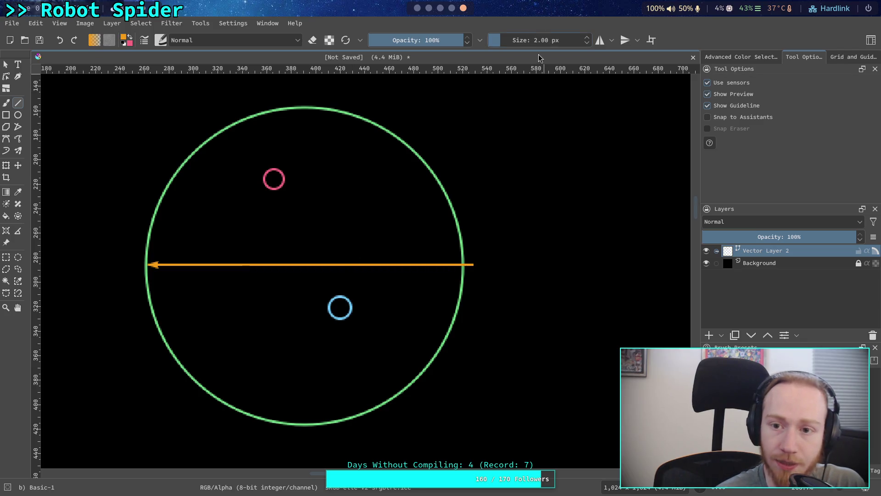
Draw a line from the blue circle to the pink circle and give it an arrowhead end.
{"action": "left_click_drag", "start_coordinate": [340, 306], "coordinate": [274, 181]}
{"action": "left_click", "coordinate": [6, 64]}
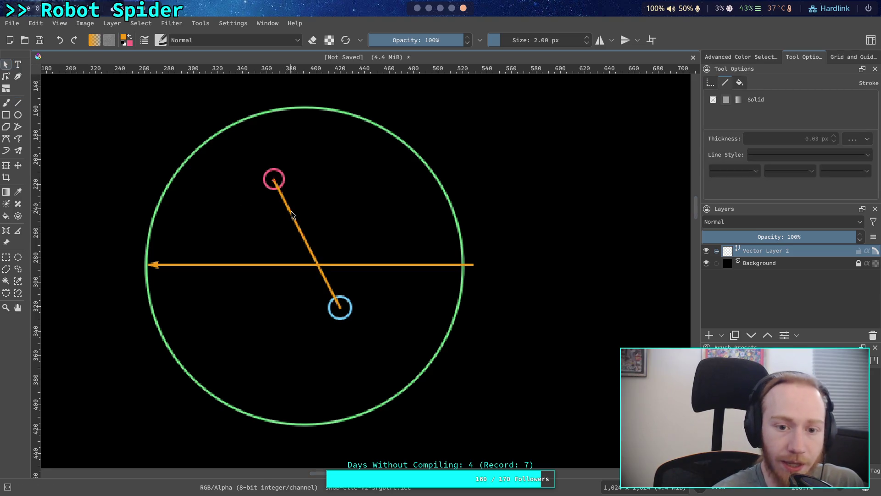
{"action": "left_click", "coordinate": [293, 215]}
{"action": "left_click", "coordinate": [822, 183]}
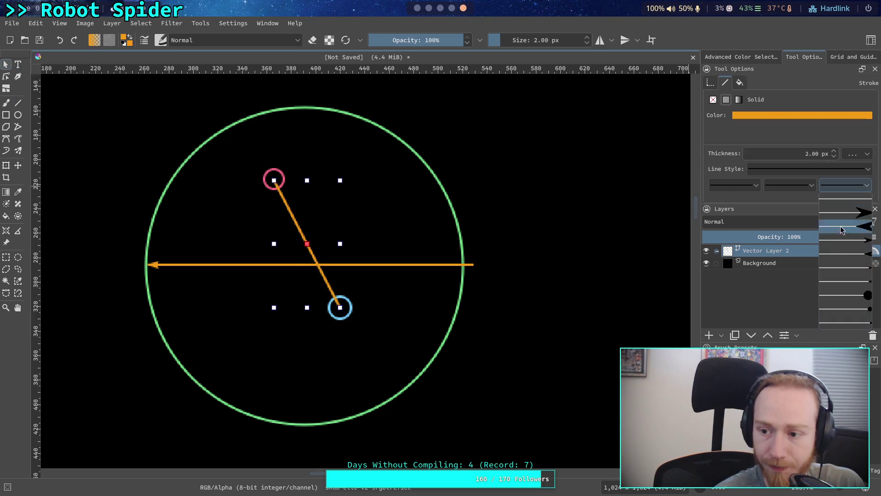
{"action": "left_click", "coordinate": [841, 268]}
{"action": "left_click", "coordinate": [651, 203]}
Move the small blue circle up and to the left.
{"action": "left_click", "coordinate": [341, 310]}
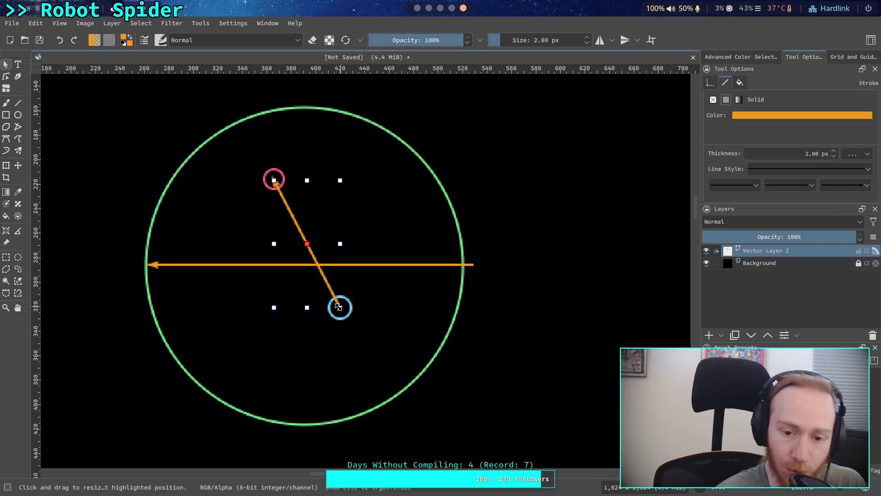
{"action": "left_click", "coordinate": [19, 103]}
{"action": "left_click", "coordinate": [6, 76]}
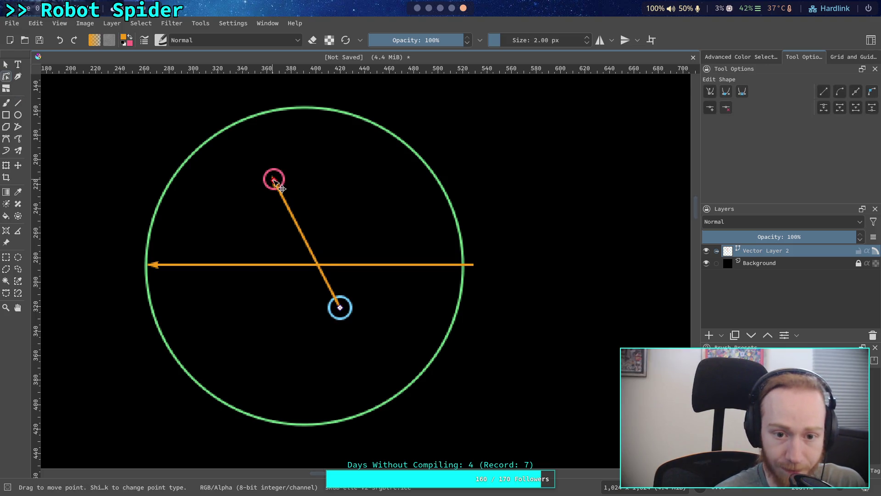
{"action": "left_click", "coordinate": [452, 207]}
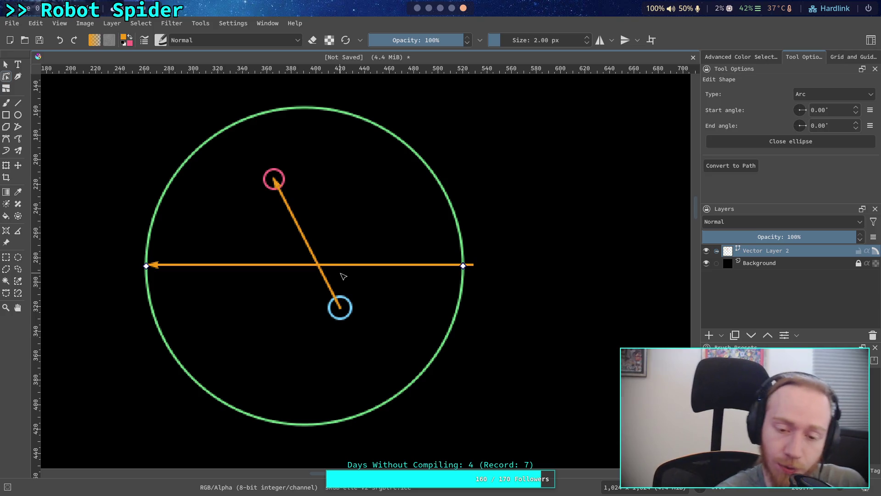
{"action": "left_click", "coordinate": [345, 299]}
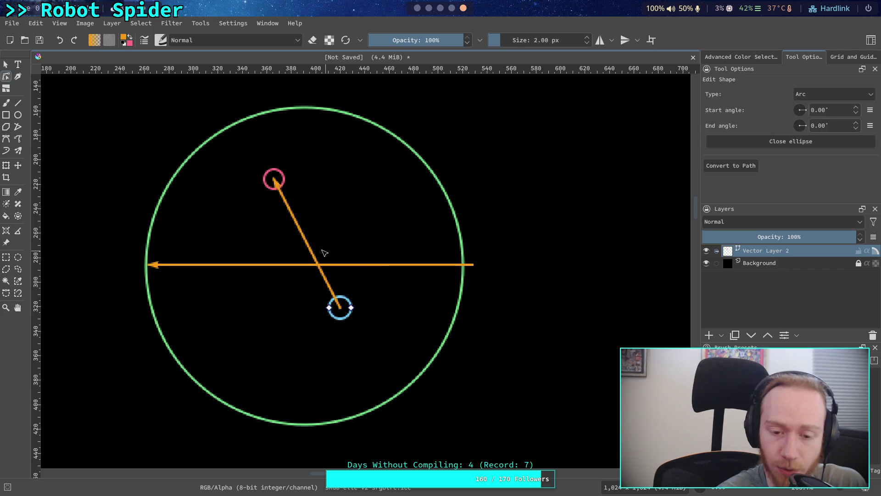
{"action": "left_click", "coordinate": [6, 65]}
{"action": "mouse_move", "coordinate": [350, 302]}
{"action": "left_mouse_down"}
{"action": "mouse_move", "coordinate": [346, 250]}
{"action": "mouse_move", "coordinate": [312, 211]}
{"action": "mouse_move", "coordinate": [369, 290]}
{"action": "mouse_move", "coordinate": [396, 395]}
{"action": "left_mouse_up"}
Set the blue circle where the lines cross and attach the diagonal line's lower end to it.
{"action": "left_click", "coordinate": [319, 272]}
{"action": "left_click", "coordinate": [518, 340]}
{"action": "left_click", "coordinate": [365, 294]}
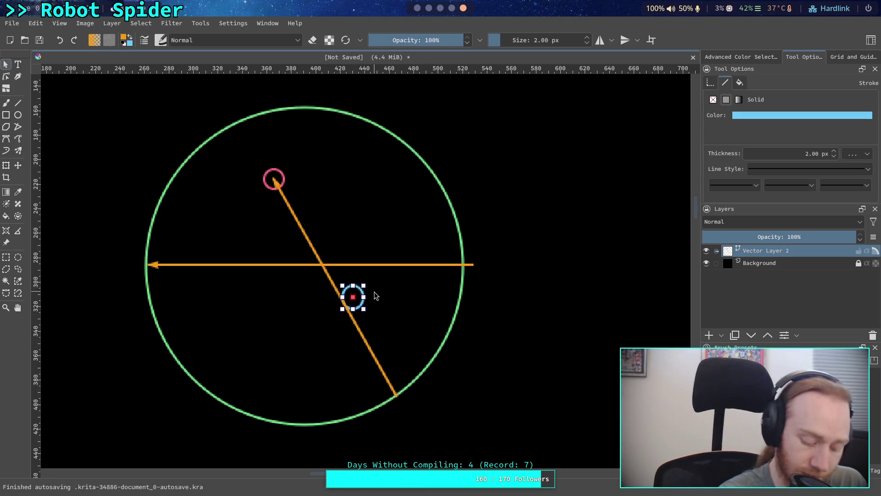
{"action": "mouse_move", "coordinate": [345, 292]}
{"action": "left_mouse_down"}
{"action": "mouse_move", "coordinate": [333, 292]}
{"action": "mouse_move", "coordinate": [344, 279]}
{"action": "mouse_move", "coordinate": [297, 241]}
{"action": "mouse_move", "coordinate": [348, 286]}
{"action": "left_mouse_up"}
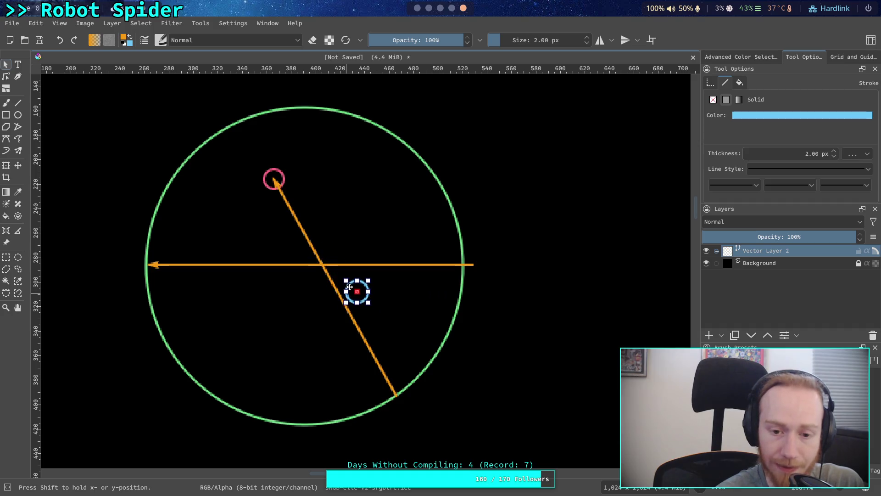
{"action": "left_click", "coordinate": [386, 374]}
{"action": "double_click", "coordinate": [393, 385]}
{"action": "left_click", "coordinate": [377, 359]}
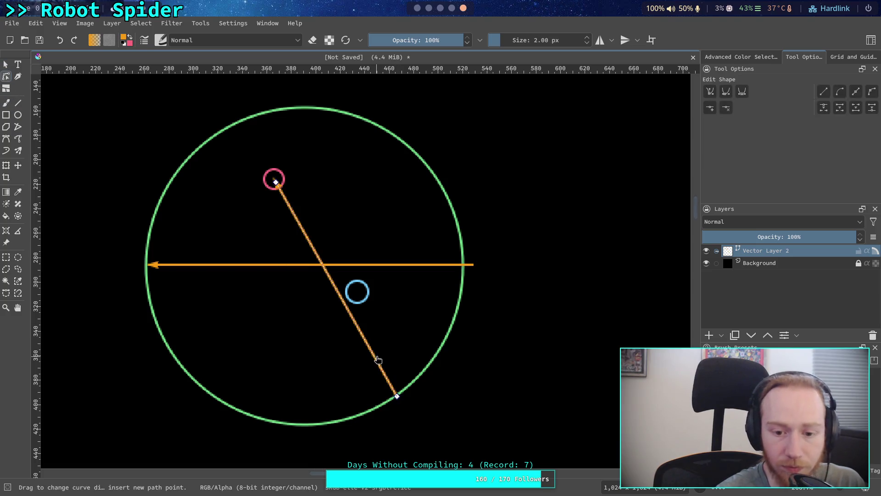
{"action": "left_click_drag", "start_coordinate": [397, 396], "coordinate": [357, 292]}
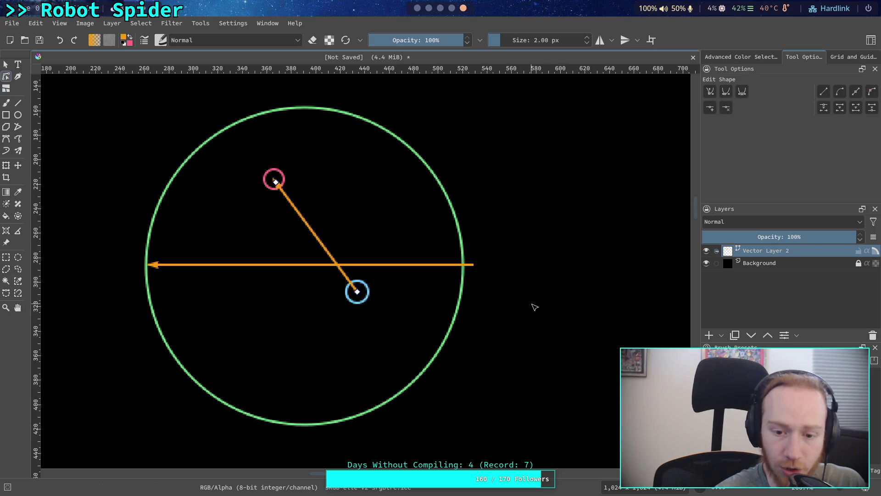
{"action": "left_click", "coordinate": [5, 64]}
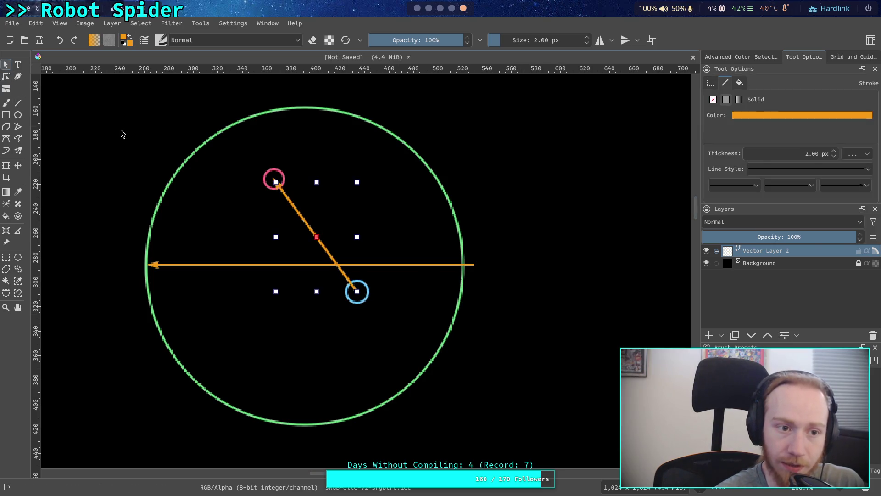
{"action": "left_click", "coordinate": [123, 134]}
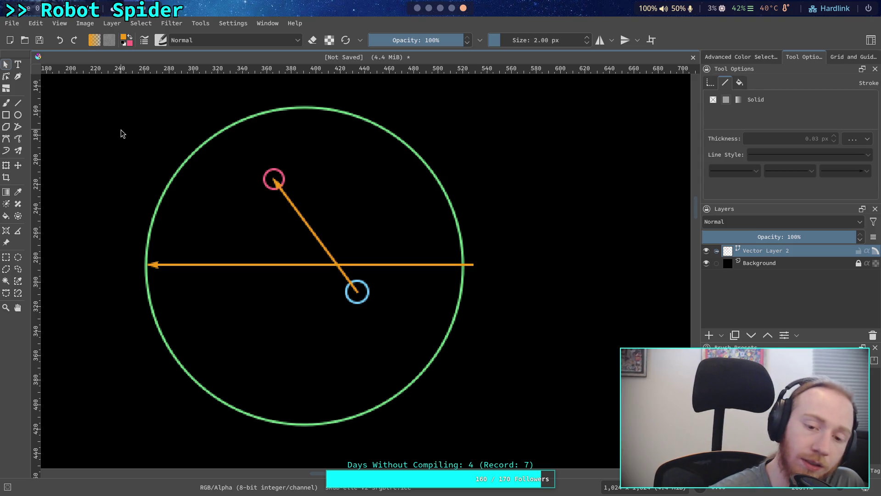
{"action": "left_click", "coordinate": [189, 264]}
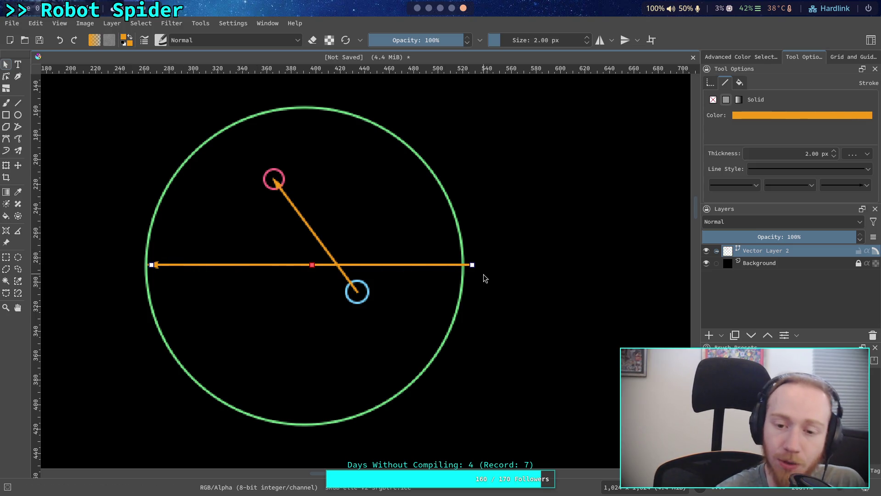
Delete the horizontal orange arrow and return to the Godot editor.
{"action": "key", "text": "Delete"}
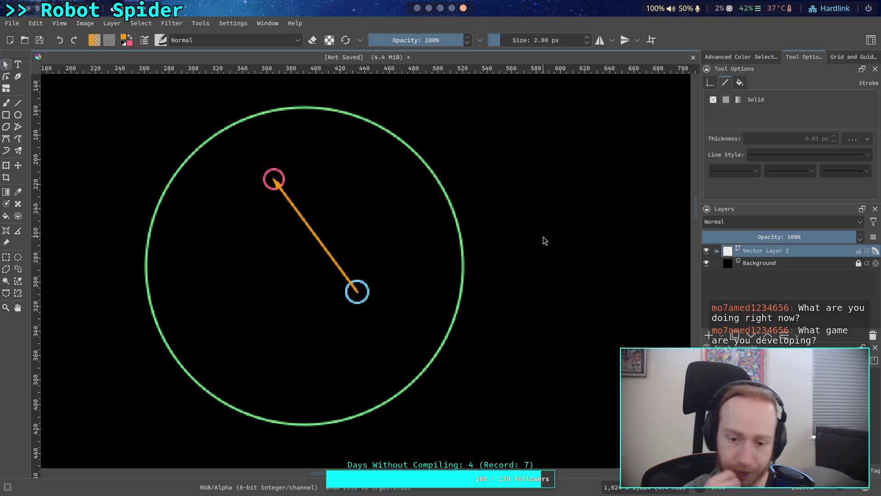
{"action": "left_click", "coordinate": [423, 8]}
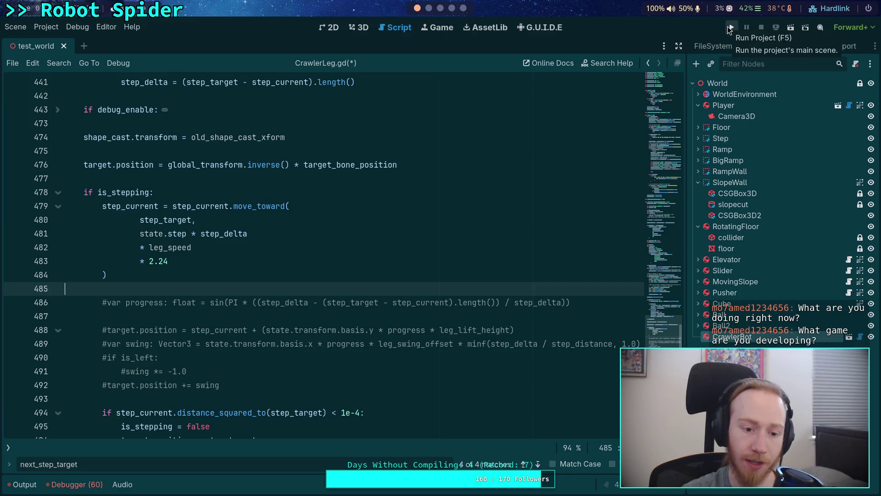
Uncomment the progress and swing lines 486–492 with Ctrl+K, then save, run and stop the game.
{"action": "scroll", "coordinate": [221, 276], "scroll_direction": "down", "scroll_amount": 2}
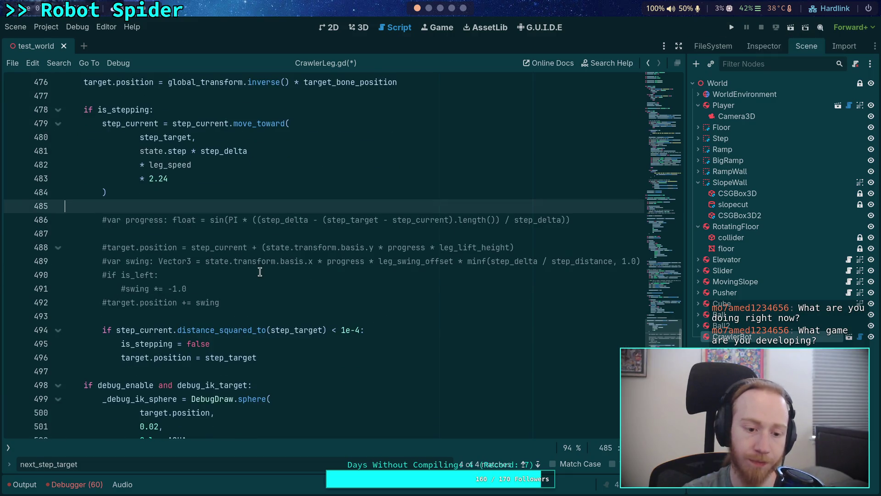
{"action": "left_click_drag", "start_coordinate": [220, 302], "coordinate": [125, 220]}
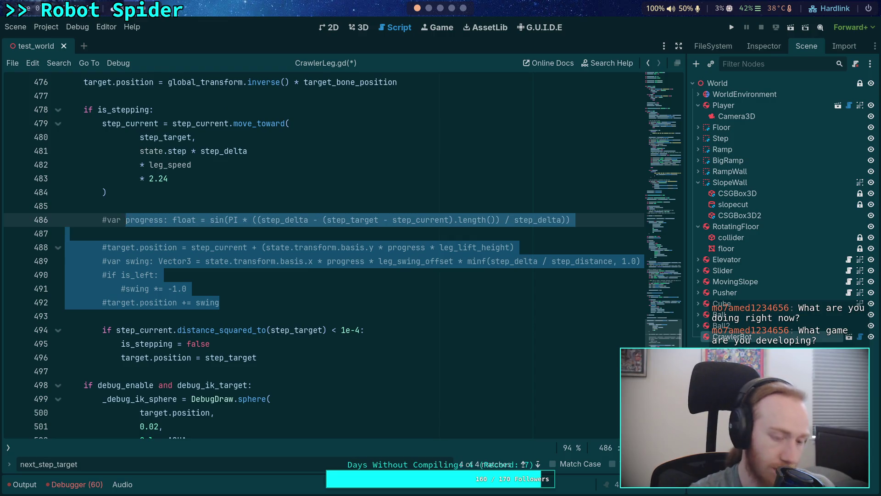
{"action": "key", "text": "ctrl+k"}
{"action": "key", "text": "F5"}
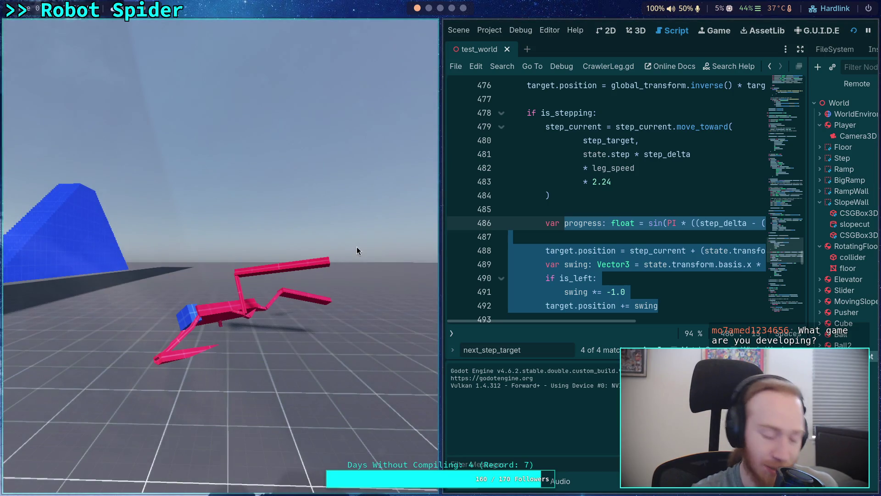
{"action": "key", "text": "F8"}
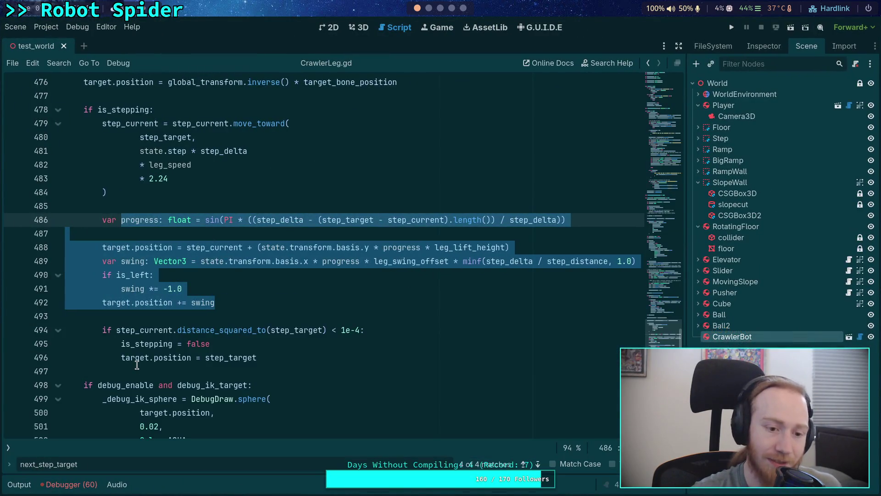
Inspect the step_current code around line 438.
{"action": "left_click", "coordinate": [180, 312]}
{"action": "scroll", "coordinate": [180, 312], "scroll_direction": "up", "scroll_amount": 8}
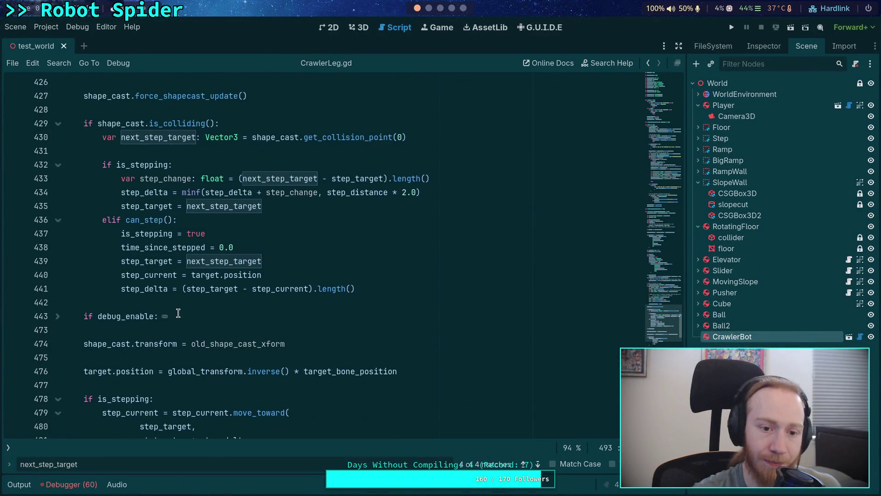
{"action": "left_click", "coordinate": [141, 318]}
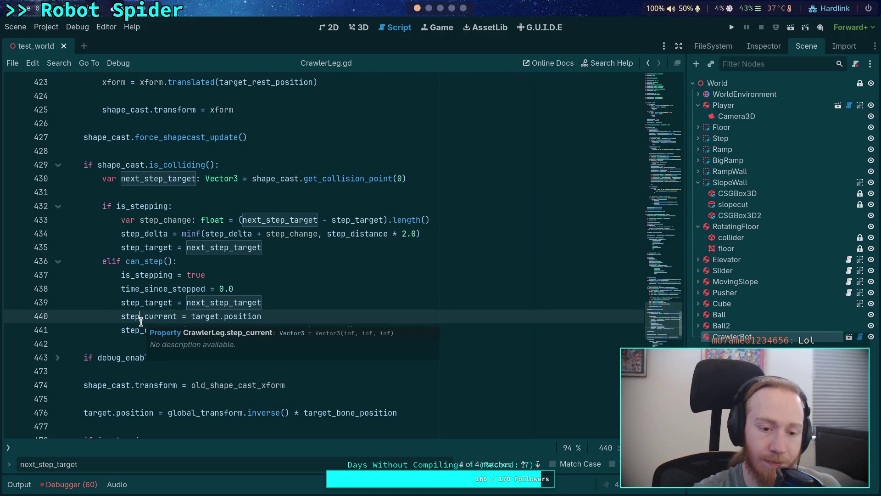
{"action": "left_click", "coordinate": [139, 296]}
{"action": "scroll", "coordinate": [290, 311], "scroll_direction": "up", "scroll_amount": 4}
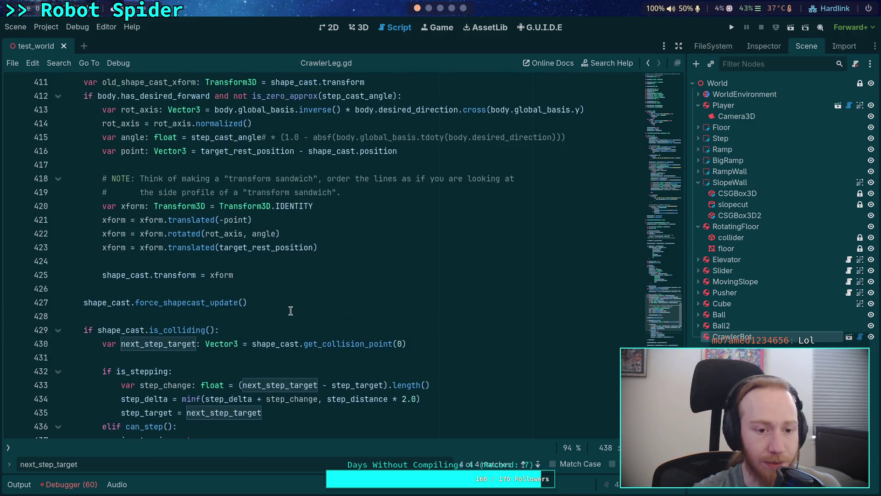
{"action": "scroll", "coordinate": [291, 310], "scroll_direction": "down", "scroll_amount": 11}
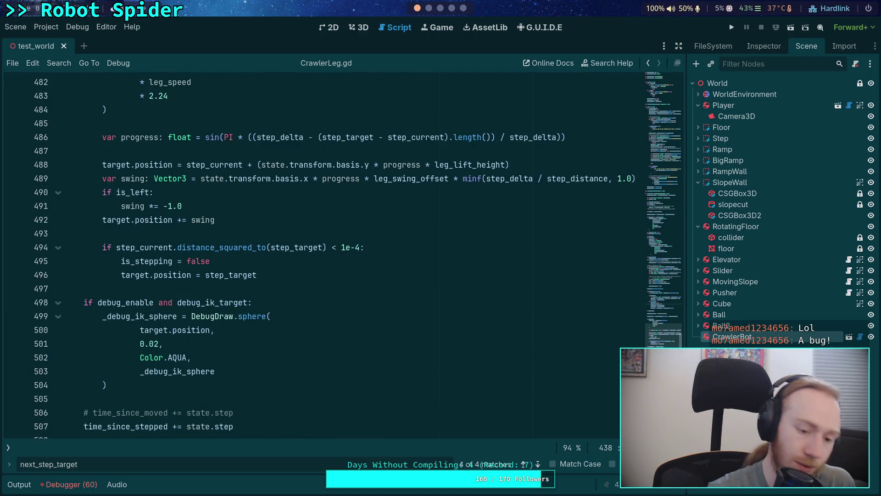
{"action": "key", "text": "super+2"}
Quit Neovim with :q, run git diff and scroll through the CrawlerLeg.gd changes.
{"action": "type", "text": ":q"}
{"action": "key", "text": "Return"}
{"action": "type", "text": "git st"}
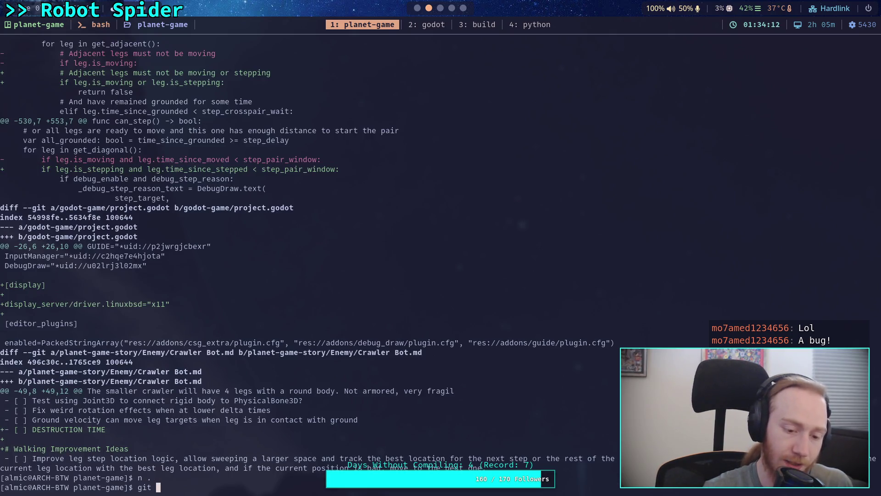
{"action": "key", "text": "BackSpace"}
{"action": "key", "text": "BackSpace"}
{"action": "type", "text": "diff"}
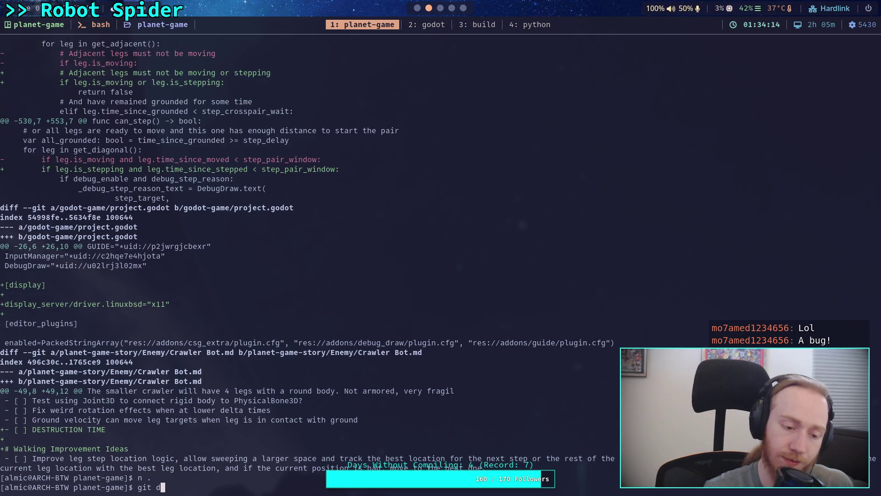
{"action": "key", "text": "Return"}
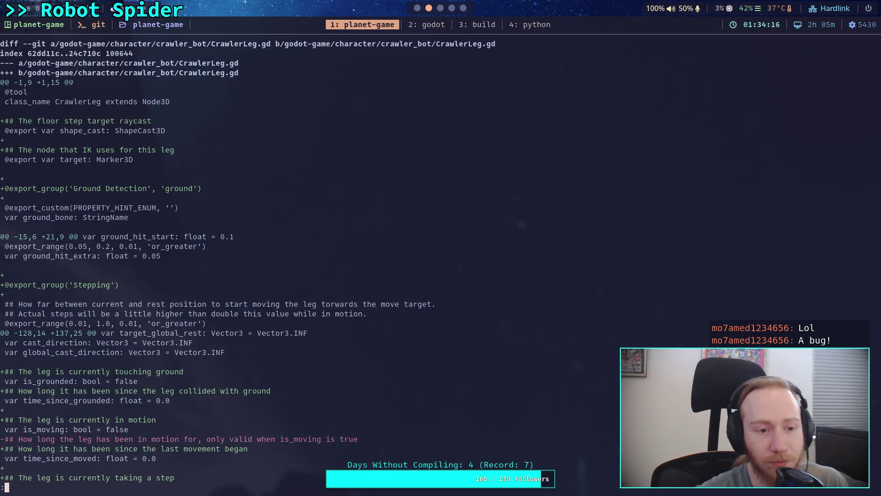
{"action": "scroll", "coordinate": [334, 263], "scroll_direction": "down", "scroll_amount": 7}
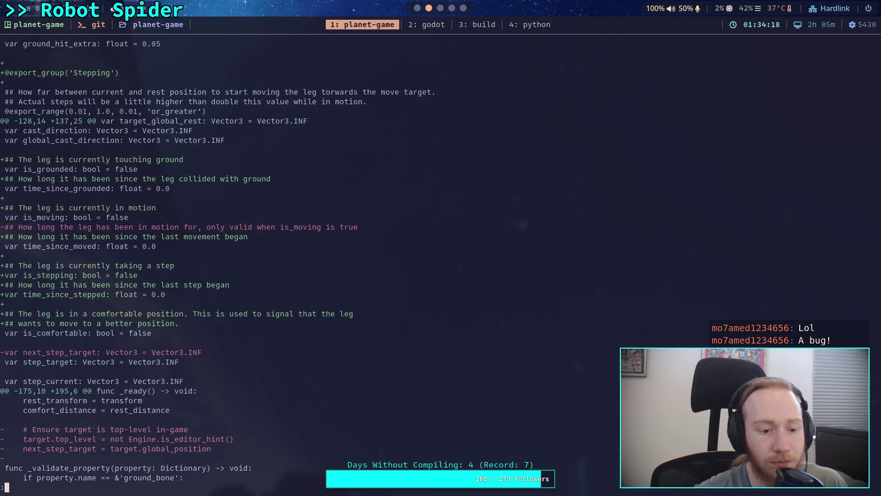
{"action": "scroll", "coordinate": [334, 263], "scroll_direction": "down", "scroll_amount": 7}
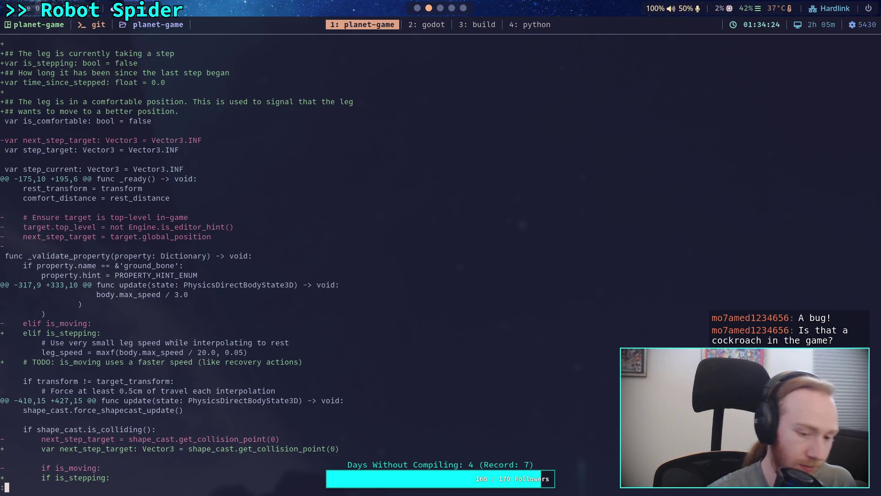
{"action": "key", "text": "super+2"}
{"action": "scroll", "coordinate": [151, 298], "scroll_direction": "up", "scroll_amount": 20}
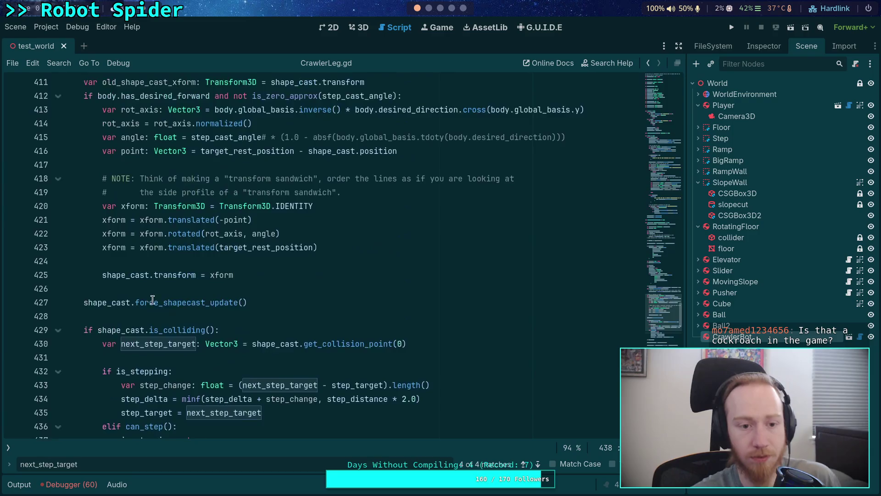
Add 'target.top_level = not Engine.is_editor_hint()' after line 196 in _ready.
{"action": "scroll", "coordinate": [151, 298], "scroll_direction": "up", "scroll_amount": 20}
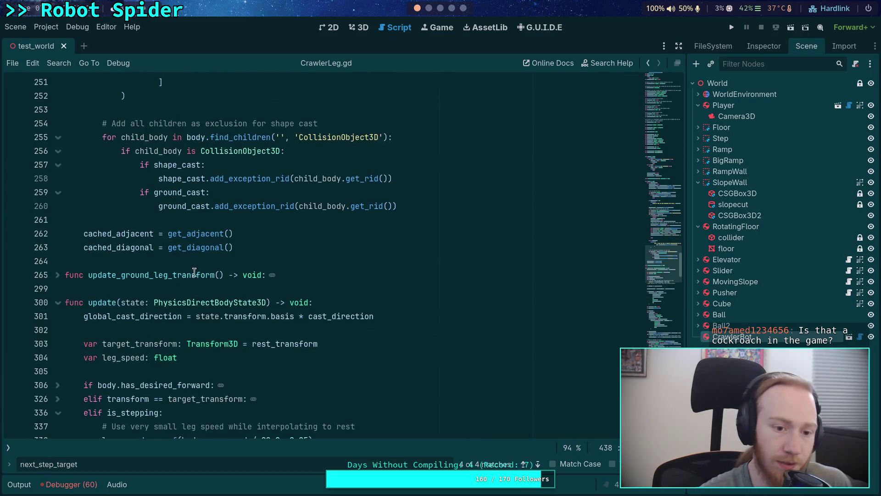
{"action": "scroll", "coordinate": [229, 260], "scroll_direction": "up", "scroll_amount": 8}
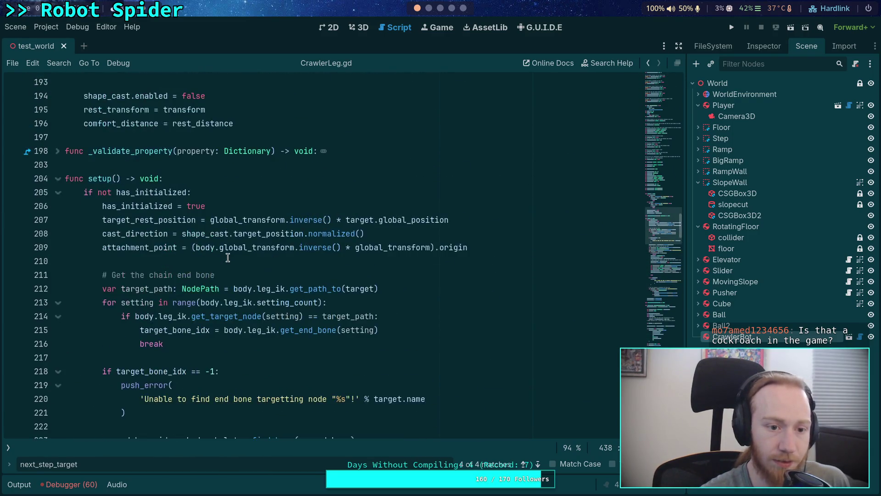
{"action": "left_click", "coordinate": [276, 333]}
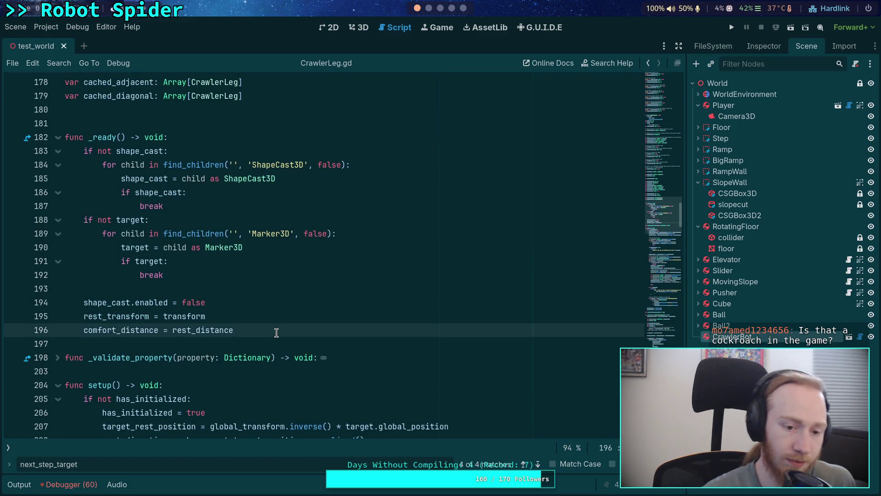
{"action": "key", "text": "Return"}
{"action": "key", "text": "Return"}
{"action": "type", "text": "target.top"}
{"action": "key", "text": "Return"}
{"action": "type", "text": "not Eng"}
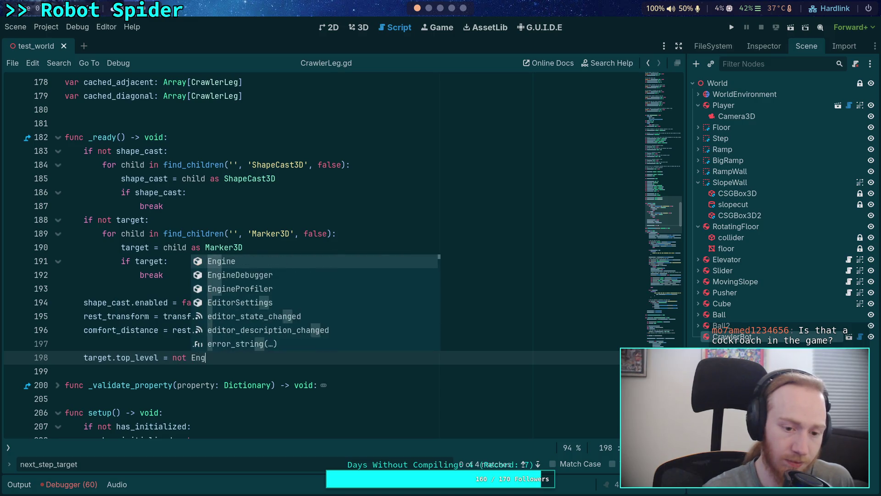
{"action": "type", "text": "ine.is_"}
{"action": "key", "text": "Return"}
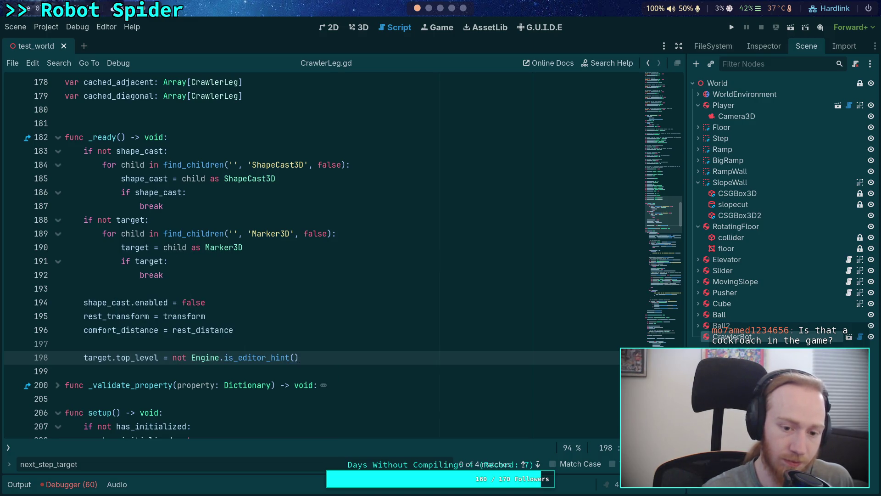
Test-run the game with the top_level change, then stop it.
{"action": "left_click", "coordinate": [729, 29]}
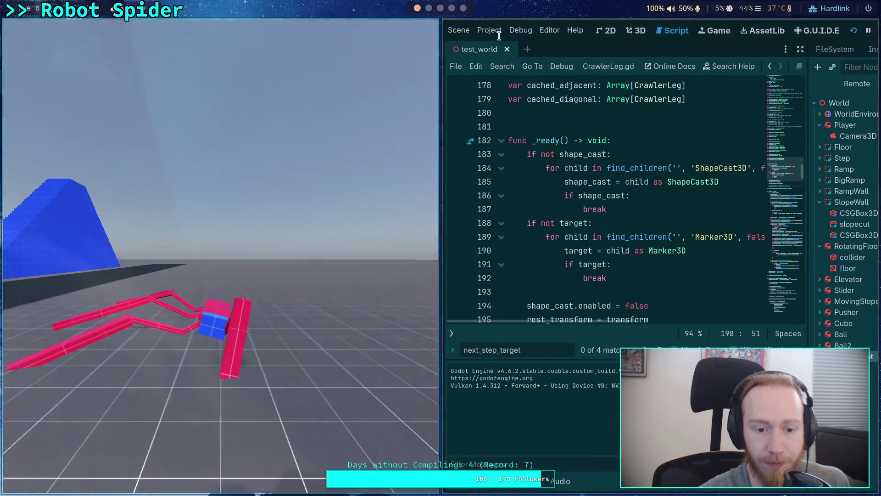
{"action": "left_click_drag", "start_coordinate": [448, 49], "coordinate": [313, 49]}
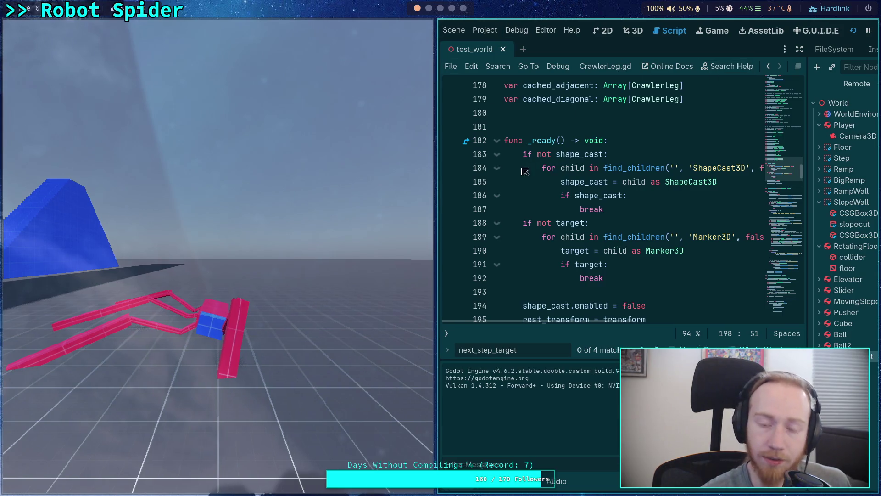
{"action": "left_click", "coordinate": [758, 30]}
{"action": "key", "text": "super+1"}
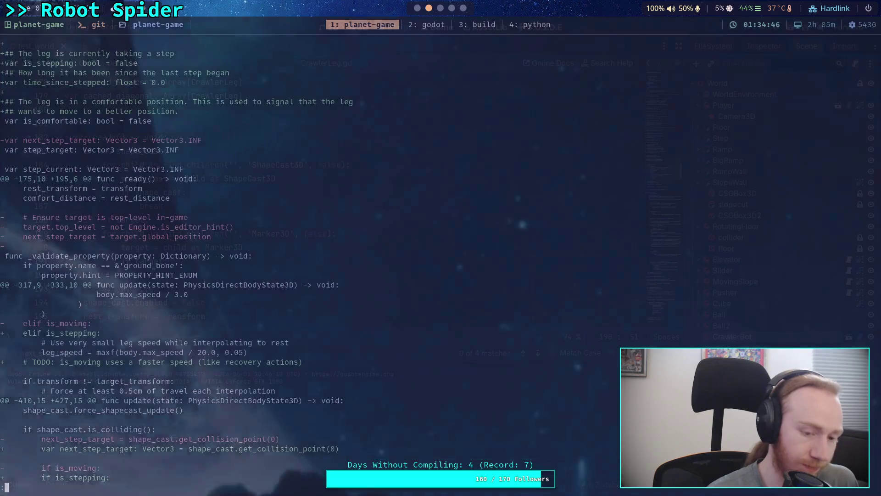
{"action": "type", "text": "git diff"}
Run git diff and page through the is_stepping and local target position hunks.
{"action": "key", "text": "Return"}
{"action": "scroll", "coordinate": [441, 257], "scroll_direction": "down", "scroll_amount": 15}
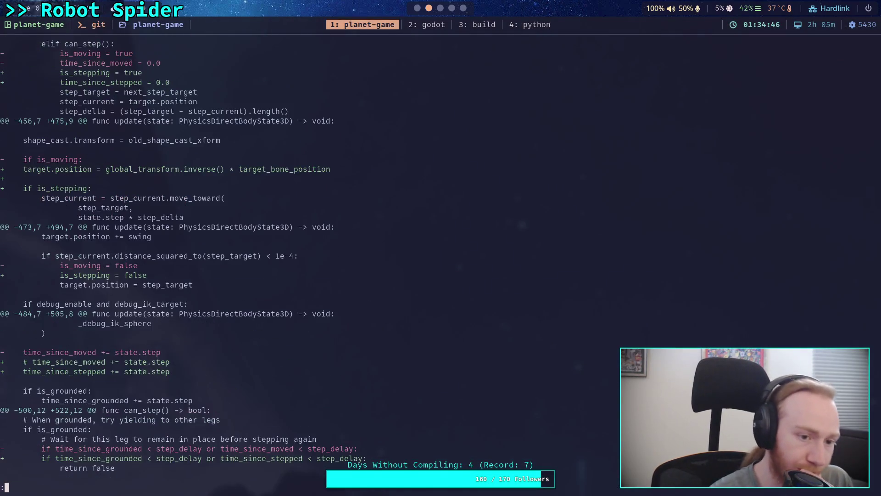
{"action": "scroll", "coordinate": [440, 257], "scroll_direction": "up", "scroll_amount": 15}
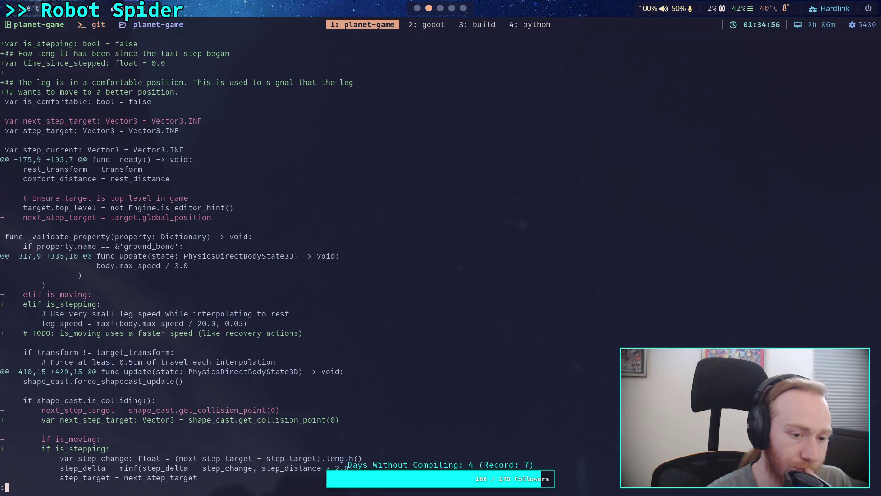
{"action": "scroll", "coordinate": [440, 257], "scroll_direction": "down", "scroll_amount": 15}
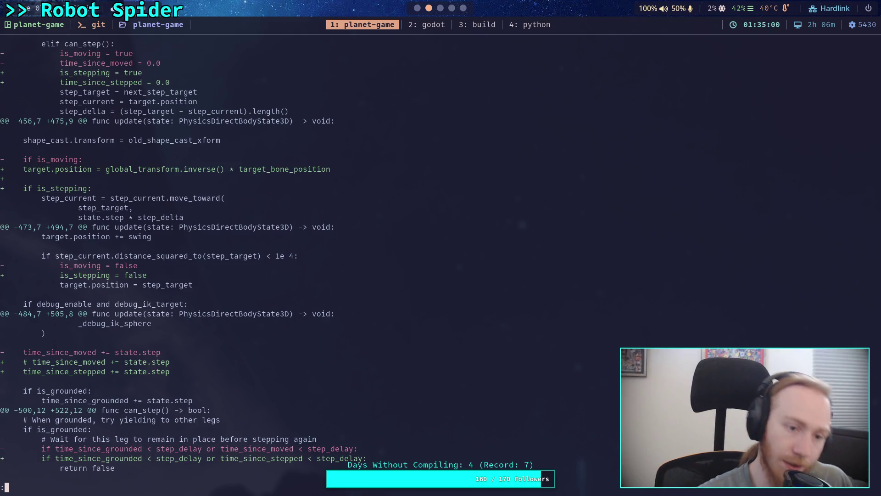
{"action": "key", "text": "super+2"}
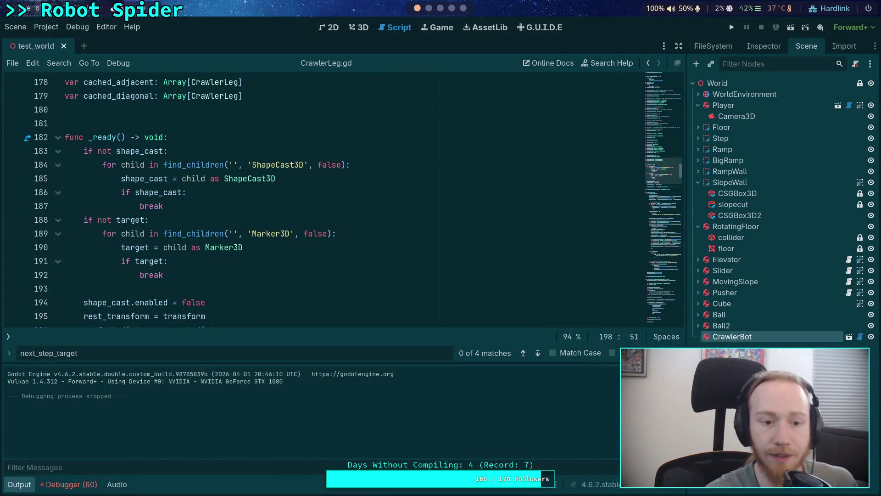
Hide the Output panel, comment out line 478's target.position assignment, and run the game.
{"action": "left_click", "coordinate": [19, 484]}
{"action": "scroll", "coordinate": [132, 278], "scroll_direction": "down", "scroll_amount": 2}
{"action": "scroll", "coordinate": [132, 278], "scroll_direction": "down", "scroll_amount": 20}
{"action": "scroll", "coordinate": [179, 271], "scroll_direction": "down", "scroll_amount": 6}
{"action": "scroll", "coordinate": [84, 246], "scroll_direction": "down", "scroll_amount": 20}
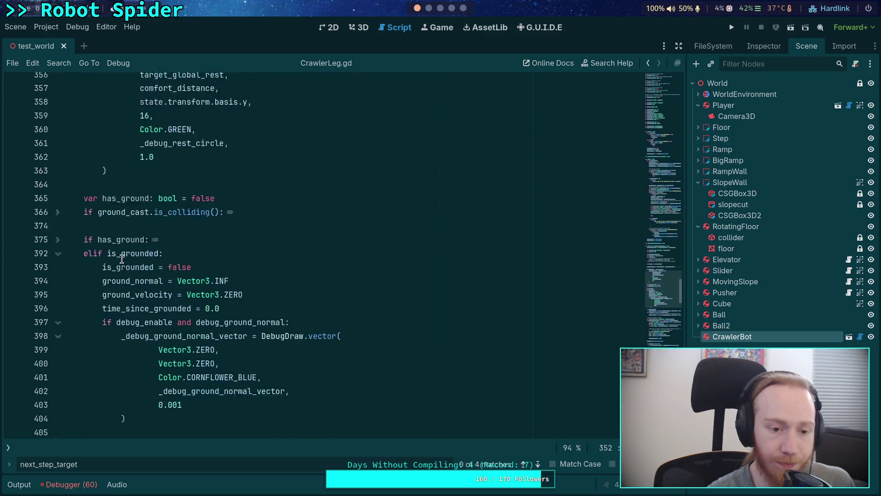
{"action": "scroll", "coordinate": [85, 214], "scroll_direction": "down", "scroll_amount": 10}
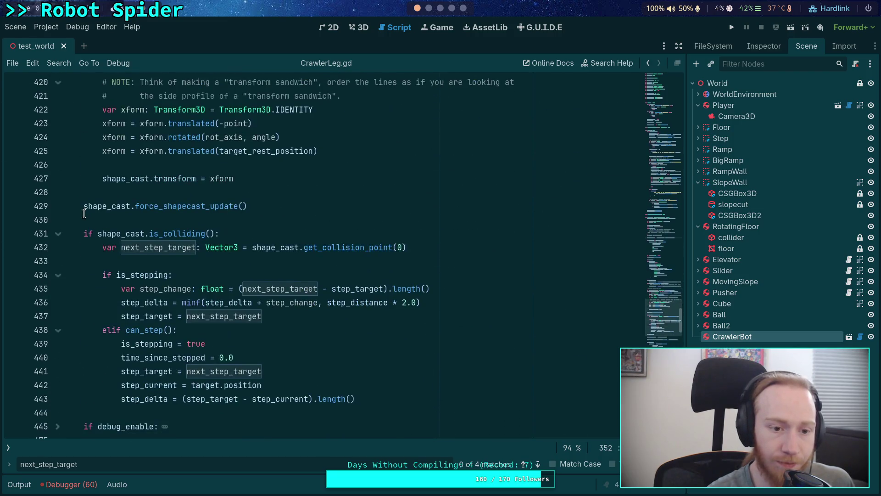
{"action": "left_click", "coordinate": [84, 235]}
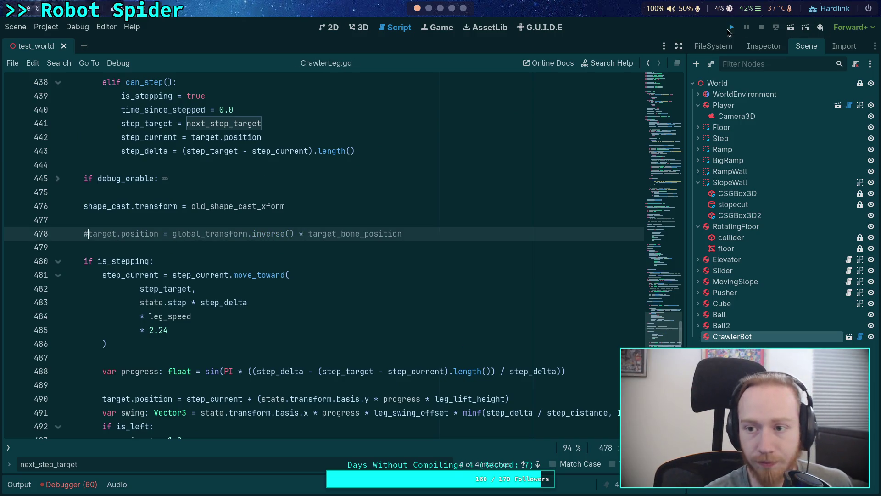
{"action": "left_click", "coordinate": [727, 28]}
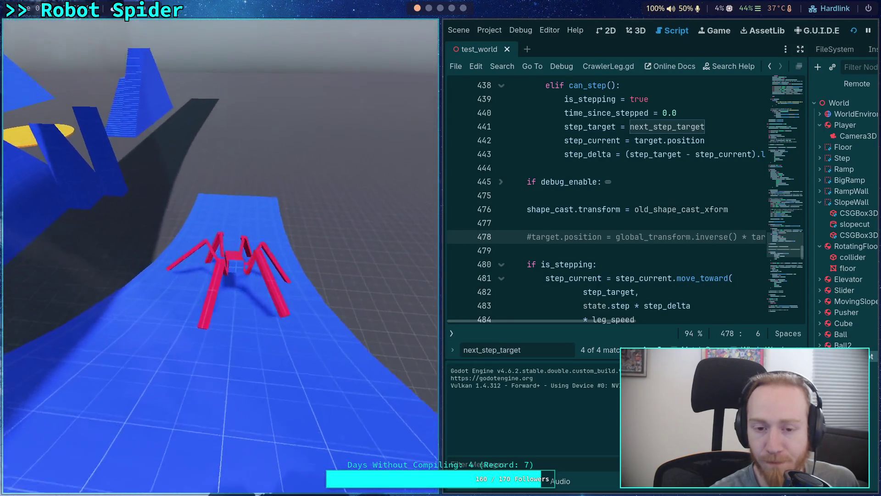
After watching the spider climb the blue ramp, switch to the git diff terminal.
{"action": "key", "text": "super+1"}
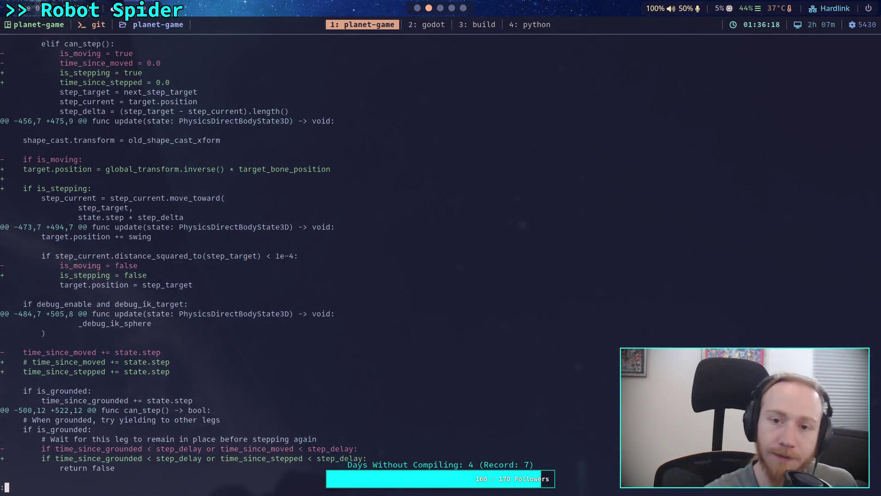
Check the Crawler Bot note's to-do about forcing a leg lift in Obsidian.
{"action": "key", "text": "super+3"}
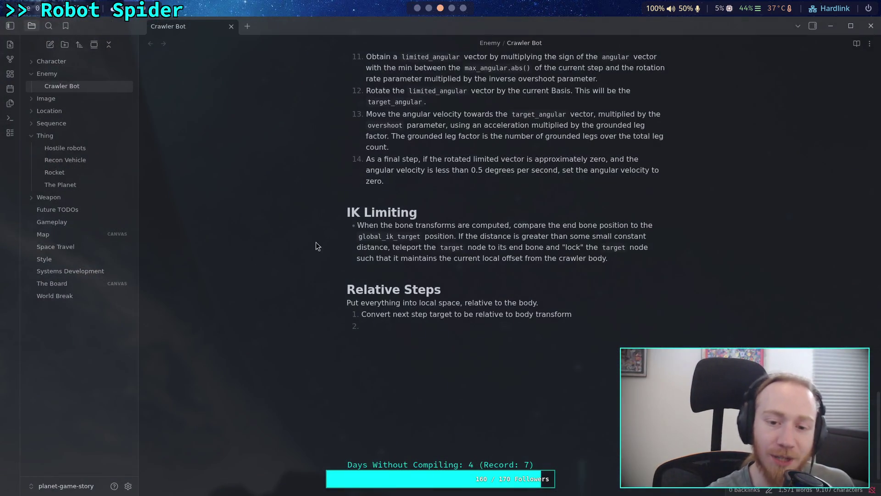
{"action": "scroll", "coordinate": [316, 242], "scroll_direction": "up", "scroll_amount": 15}
{"action": "scroll", "coordinate": [436, 248], "scroll_direction": "up", "scroll_amount": 5}
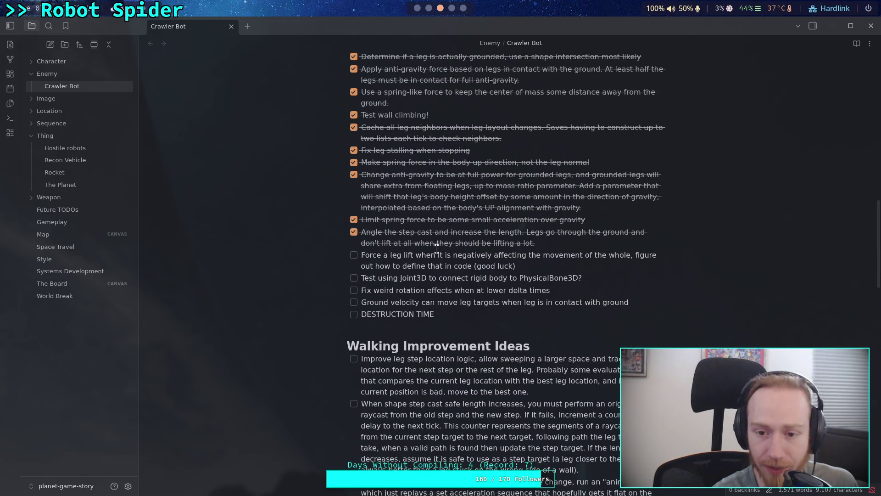
{"action": "left_click_drag", "start_coordinate": [516, 266], "coordinate": [375, 256]}
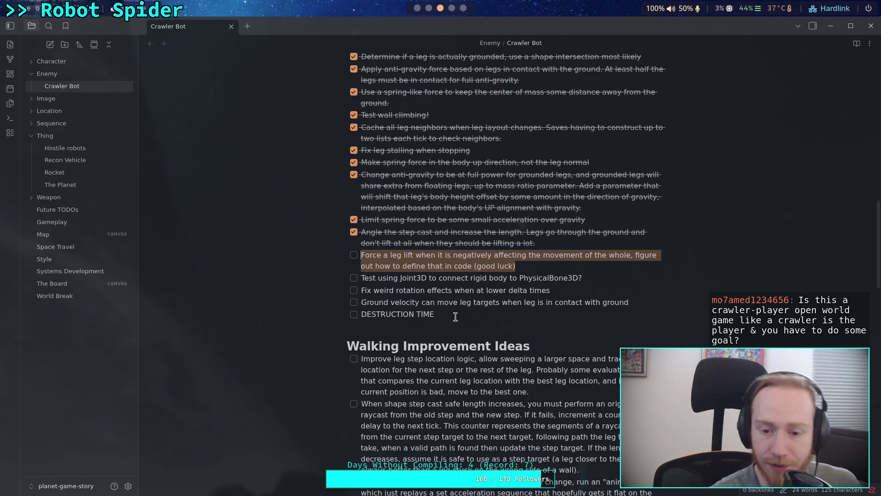
{"action": "left_click", "coordinate": [419, 11]}
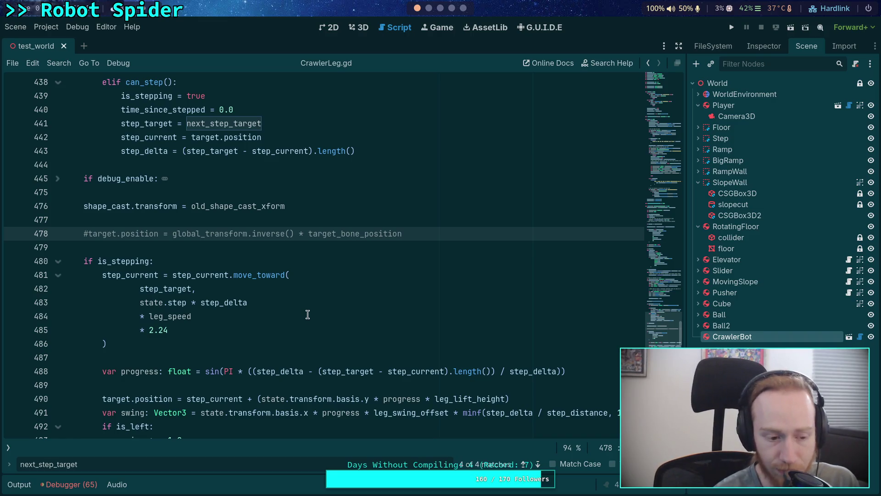
Relaunch the game to watch the red crawler spider on the grid floor.
{"action": "left_click", "coordinate": [283, 353]}
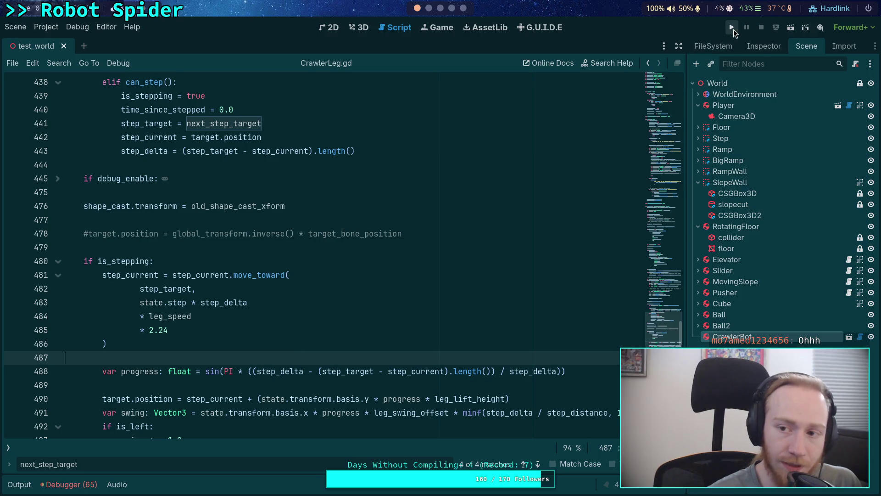
{"action": "left_click", "coordinate": [733, 29]}
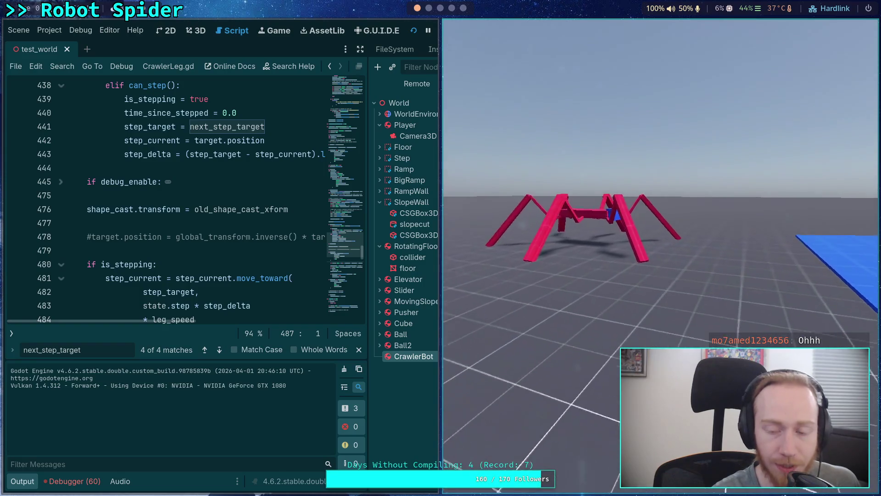
Dock the game window on the left, watch the spider until it topples, then stop the game.
{"action": "key", "text": "super+shift+Left"}
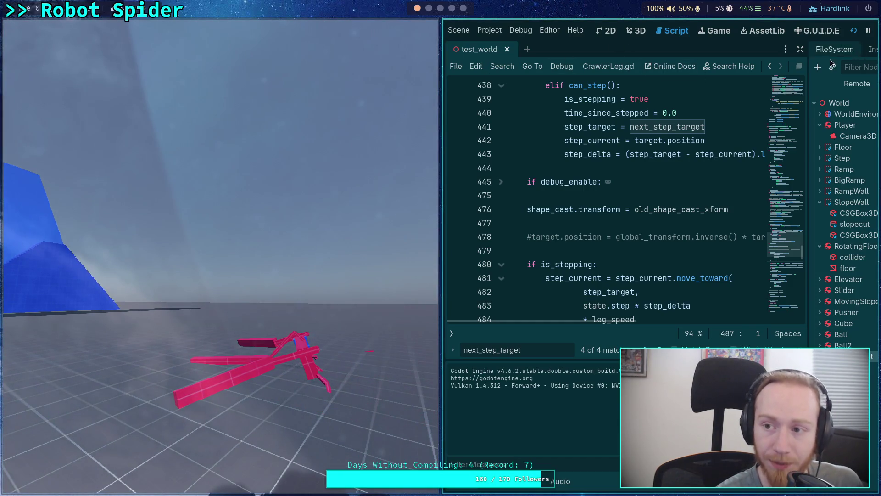
{"action": "key", "text": "F8"}
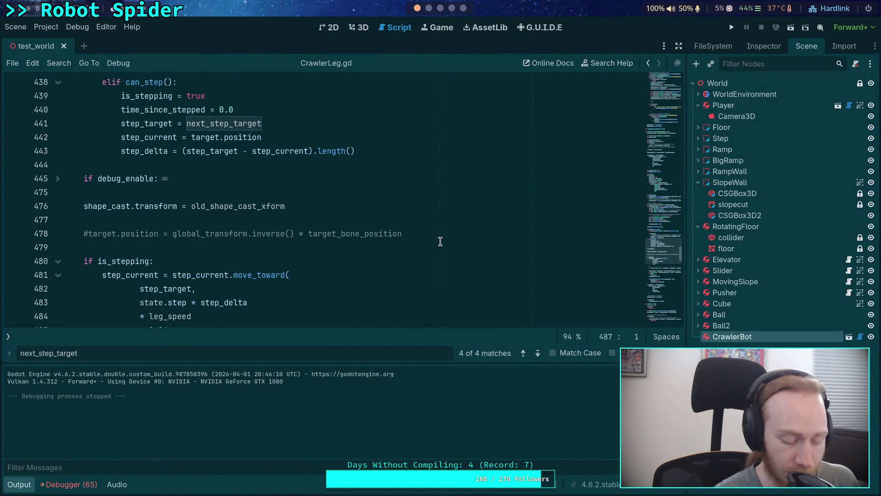
Uncomment the target.position assignment on line 478 of CrawlerLeg.gd.
{"action": "left_click", "coordinate": [28, 489]}
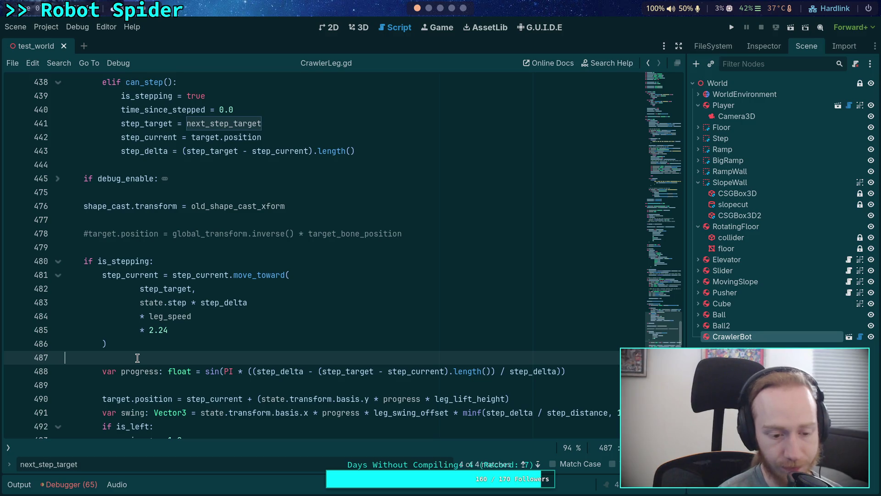
{"action": "left_click", "coordinate": [176, 382]}
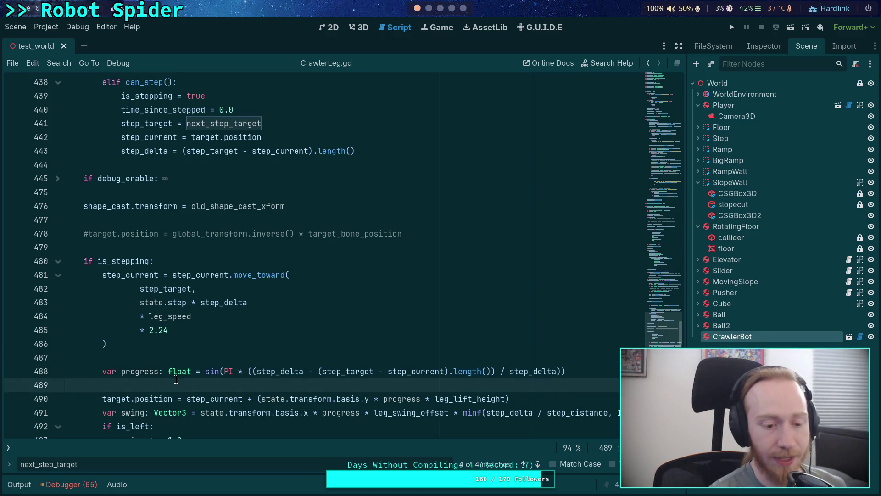
{"action": "left_click", "coordinate": [8, 448]}
{"action": "left_click", "coordinate": [102, 447]}
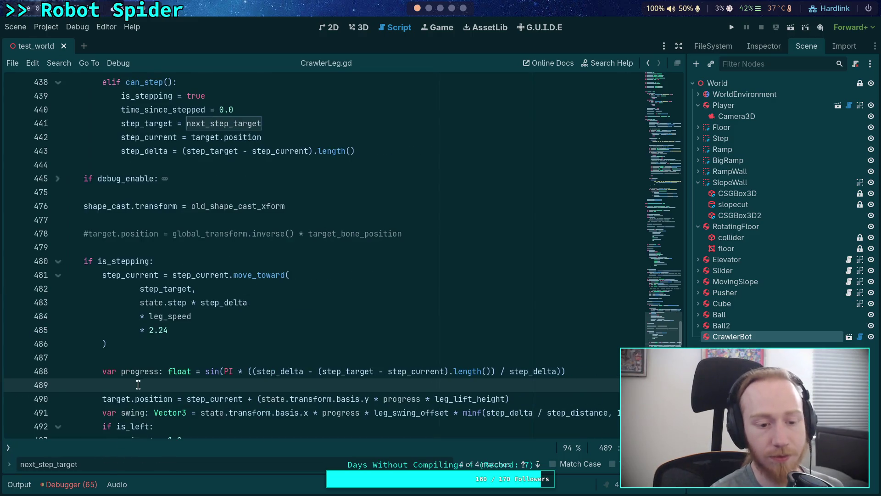
{"action": "scroll", "coordinate": [138, 383], "scroll_direction": "down", "scroll_amount": 3}
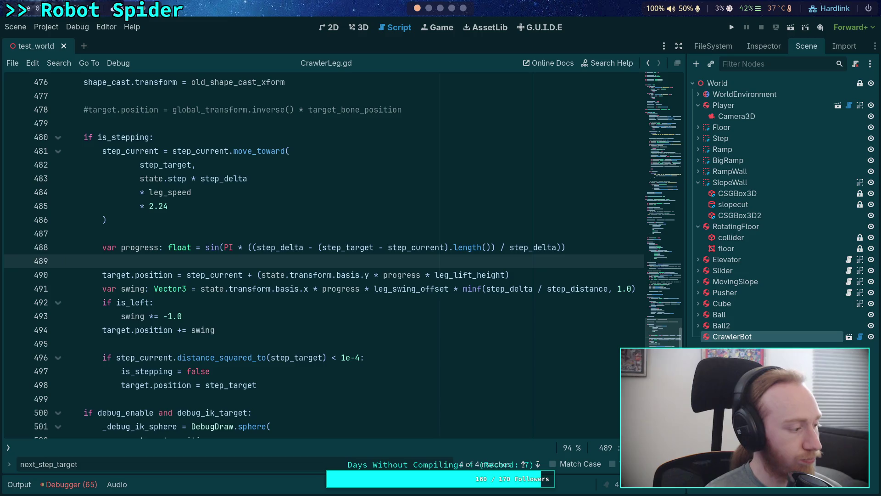
{"action": "key", "text": "Escape"}
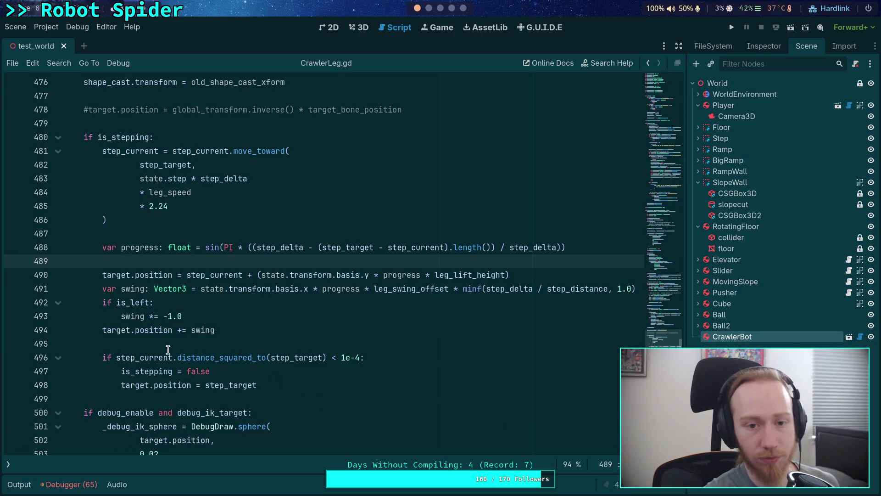
{"action": "left_click", "coordinate": [95, 110]}
{"action": "key", "text": "ctrl+k"}
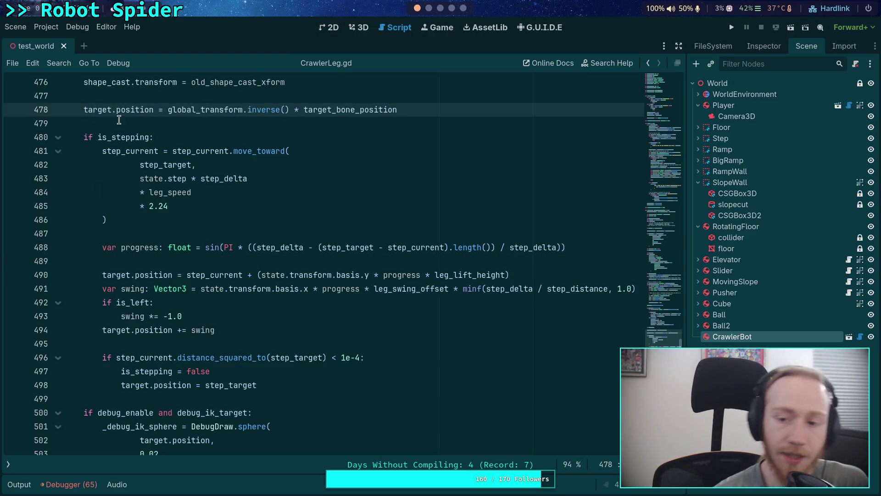
Delete the target.top_level line from _ready and save CrawlerLeg.gd.
{"action": "scroll", "coordinate": [288, 359], "scroll_direction": "up", "scroll_amount": 20}
{"action": "scroll", "coordinate": [287, 360], "scroll_direction": "up", "scroll_amount": 20}
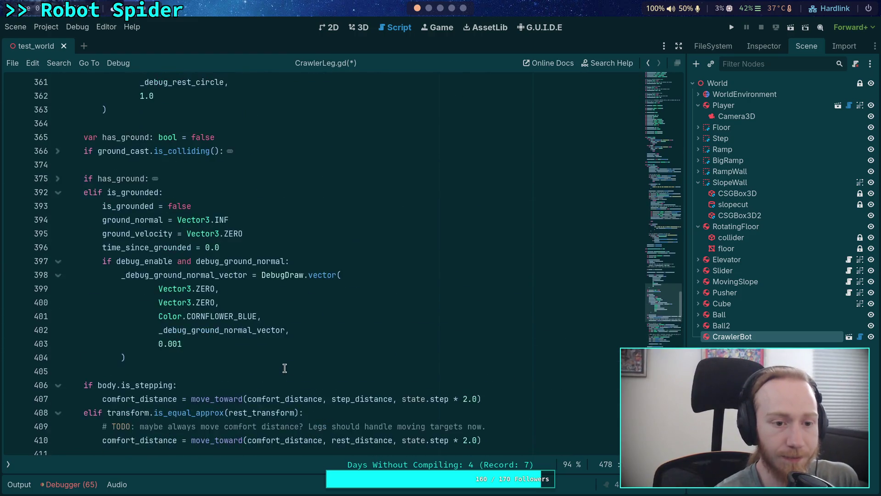
{"action": "scroll", "coordinate": [285, 367], "scroll_direction": "up", "scroll_amount": 17}
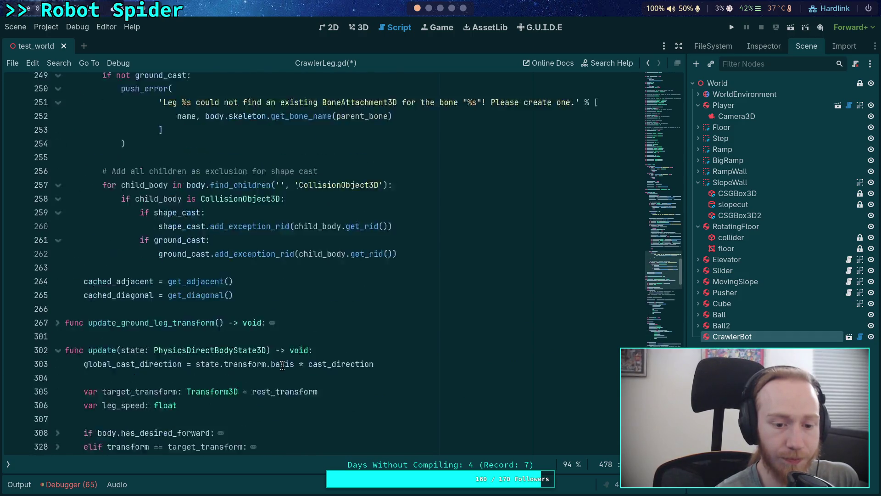
{"action": "scroll", "coordinate": [283, 364], "scroll_direction": "up", "scroll_amount": 10}
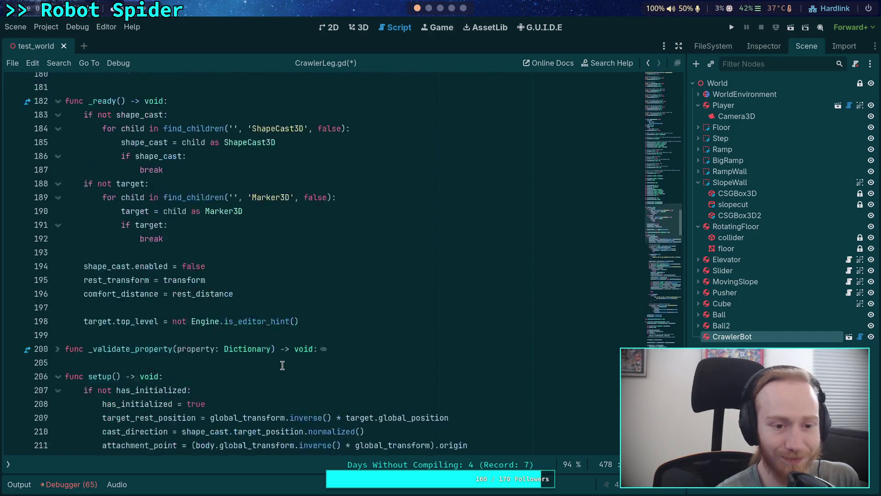
{"action": "triple_click", "coordinate": [312, 398]}
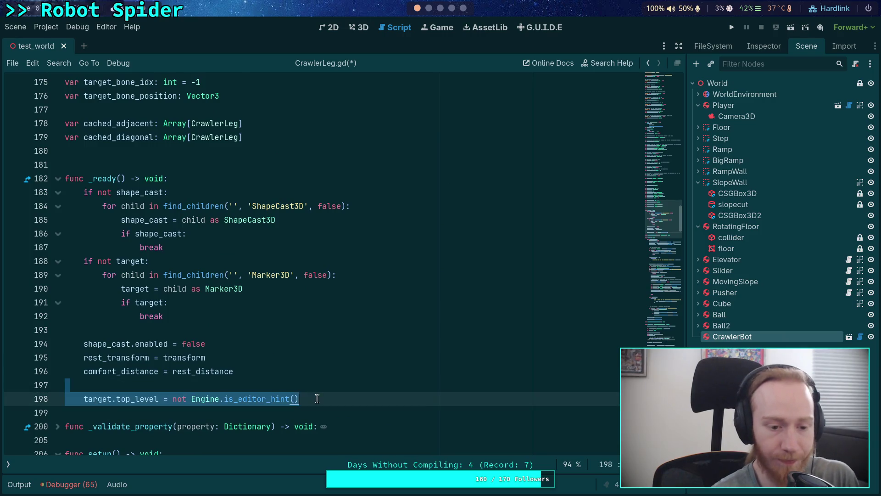
{"action": "key", "text": "BackSpace"}
{"action": "key", "text": "BackSpace"}
{"action": "key", "text": "BackSpace"}
{"action": "key", "text": "ctrl+s"}
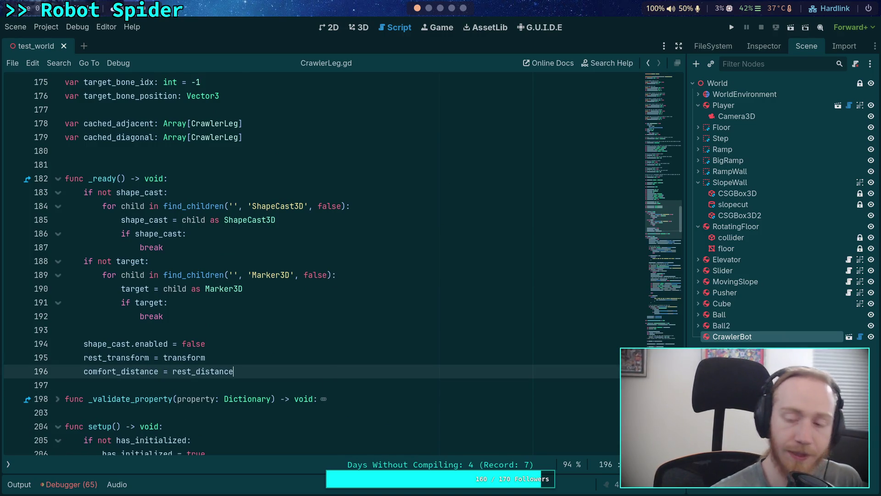
{"action": "scroll", "coordinate": [674, 274], "scroll_direction": "down", "scroll_amount": 20}
{"action": "scroll", "coordinate": [674, 274], "scroll_direction": "down", "scroll_amount": 9}
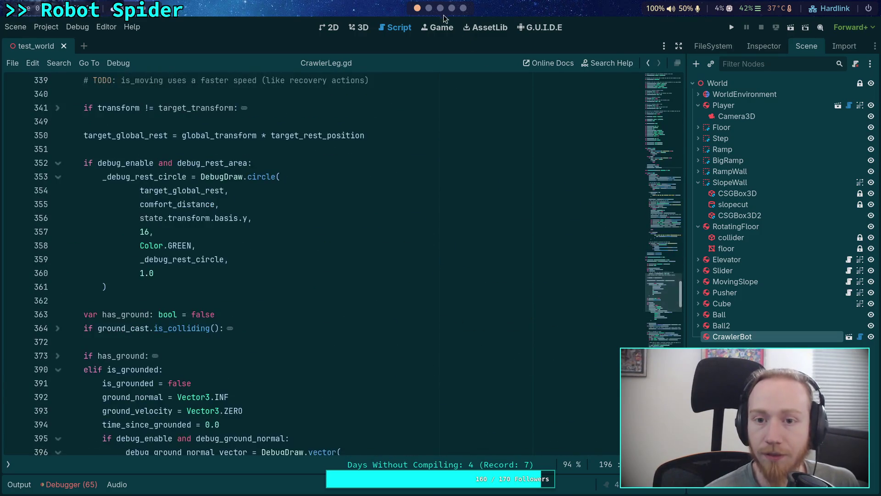
{"action": "key", "text": "super+2"}
Rerun git diff on CrawlerLeg.gd, page through the fresh diff, and return to Godot.
{"action": "key", "text": "q"}
{"action": "key", "text": "Up"}
{"action": "key", "text": "Return"}
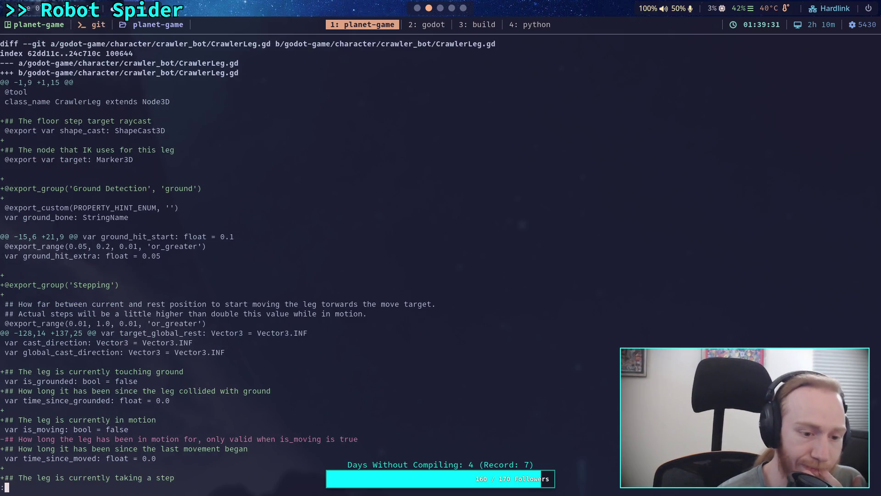
{"action": "key", "text": "space"}
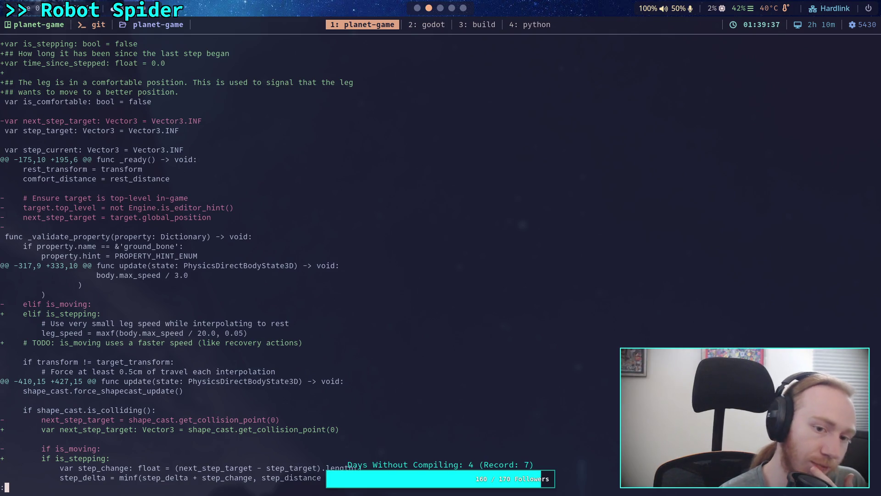
{"action": "left_click", "coordinate": [416, 8]}
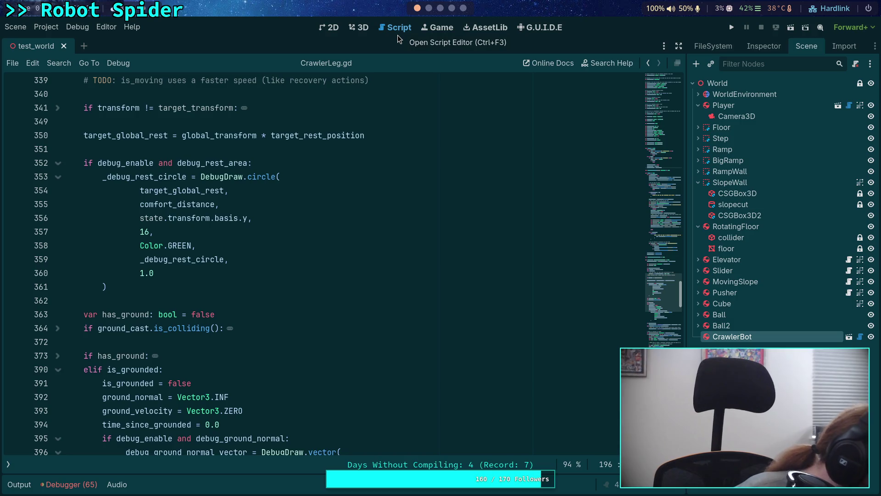
Undo back to restore the target.top_level line in _ready while keeping line 478 uncommented.
{"action": "scroll", "coordinate": [266, 286], "scroll_direction": "up", "scroll_amount": 5}
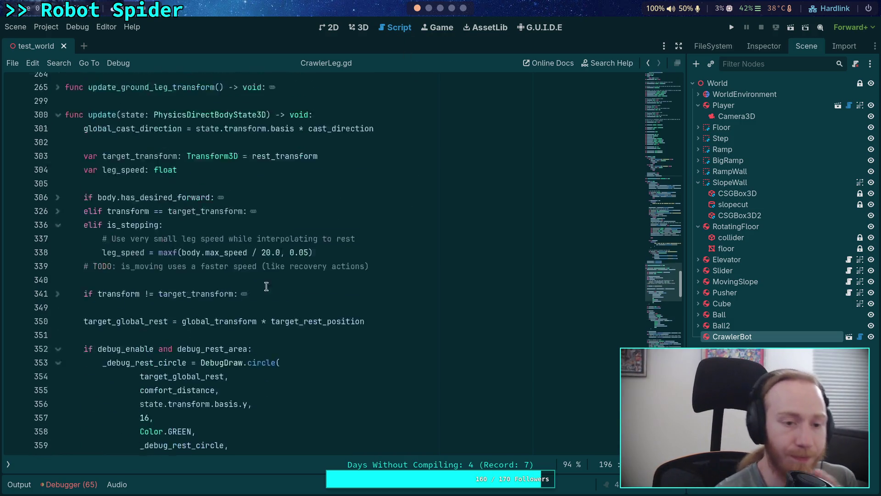
{"action": "scroll", "coordinate": [267, 286], "scroll_direction": "up", "scroll_amount": 5}
{"action": "scroll", "coordinate": [267, 286], "scroll_direction": "down", "scroll_amount": 6}
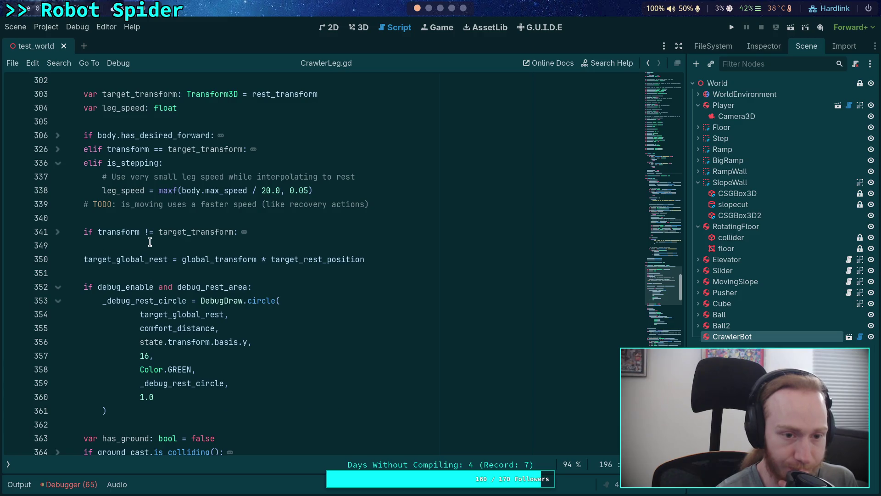
{"action": "scroll", "coordinate": [156, 262], "scroll_direction": "up", "scroll_amount": 7}
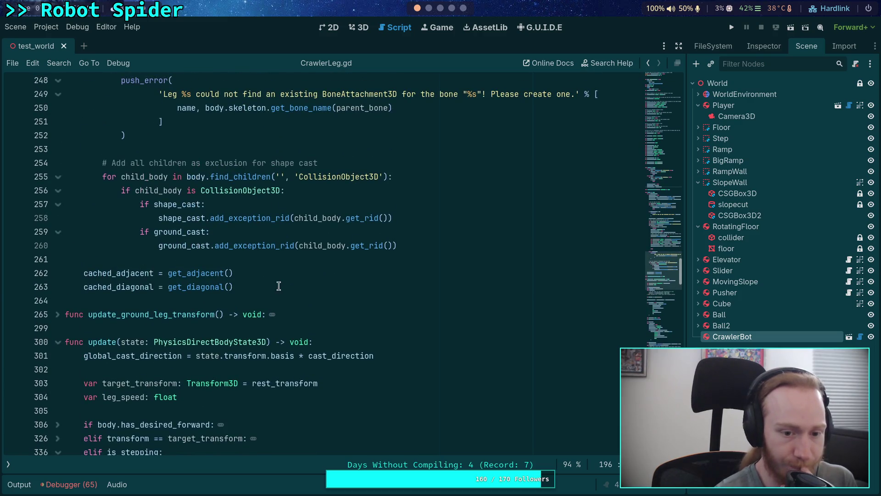
{"action": "left_click", "coordinate": [278, 286]}
{"action": "key", "text": "ctrl+z"}
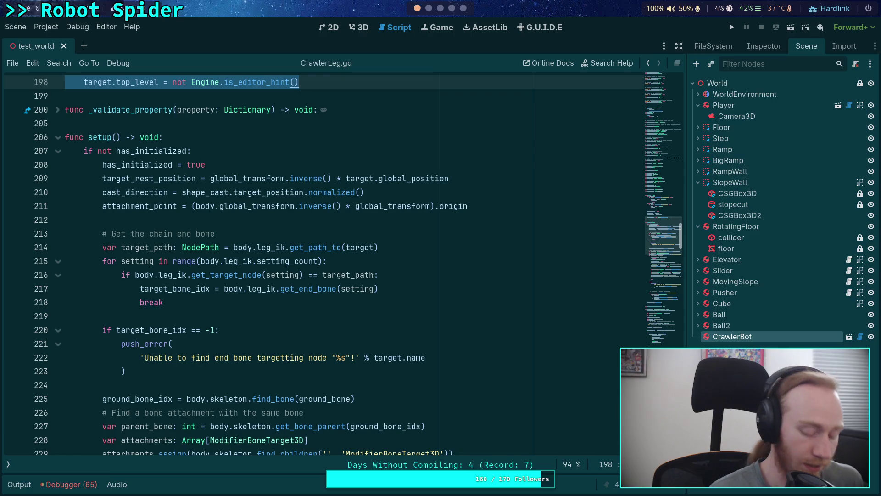
{"action": "key", "text": "ctrl+z"}
{"action": "key", "text": "ctrl+z"}
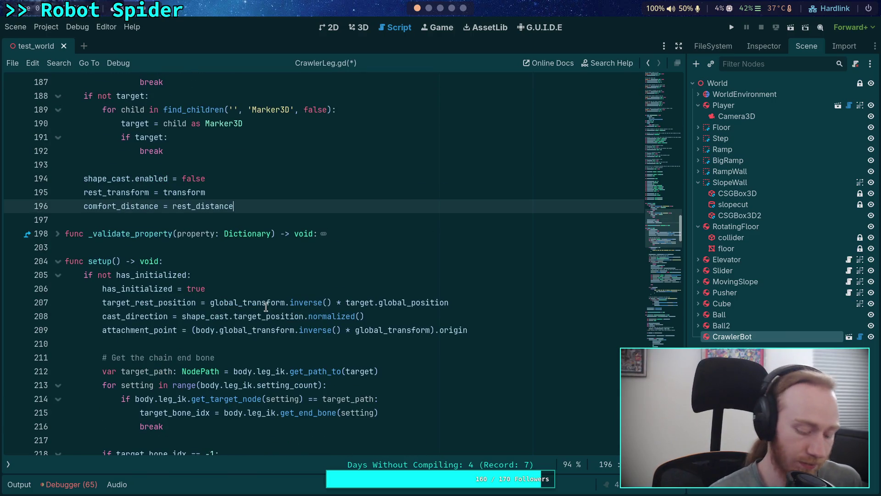
{"action": "key", "text": "ctrl+z"}
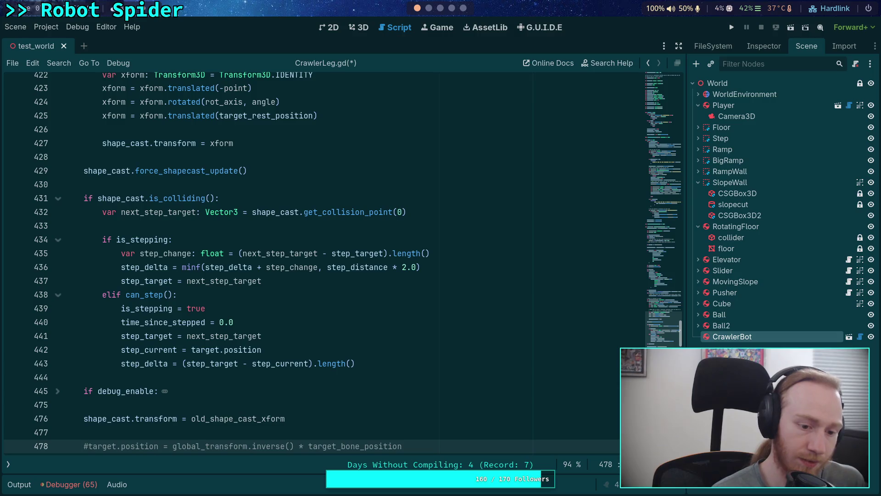
{"action": "scroll", "coordinate": [270, 344], "scroll_direction": "up", "scroll_amount": 20}
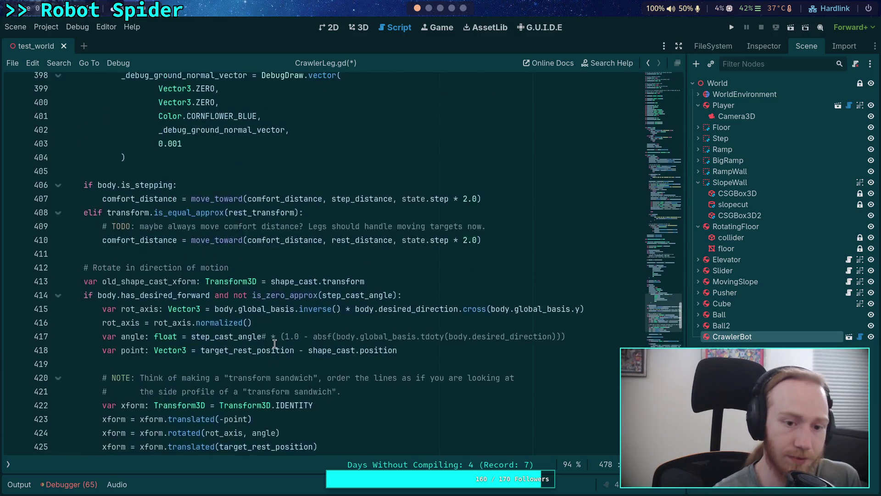
{"action": "scroll", "coordinate": [275, 344], "scroll_direction": "up", "scroll_amount": 5}
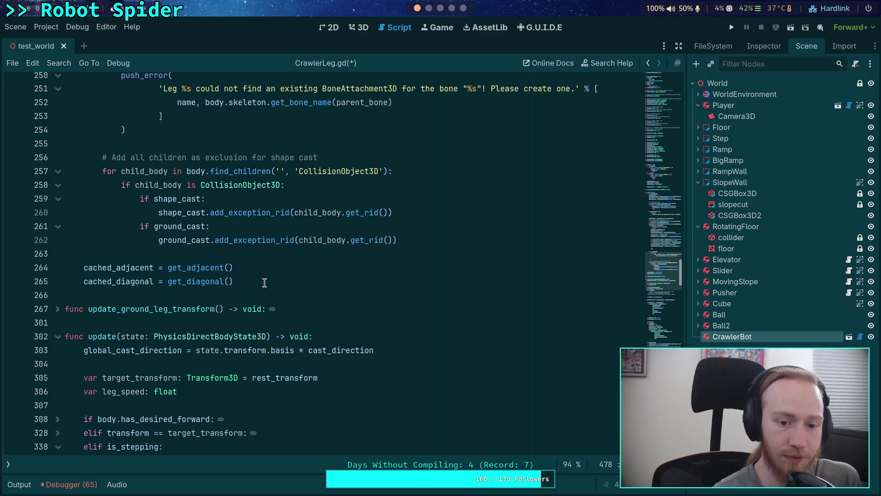
{"action": "key", "text": "ctrl+z"}
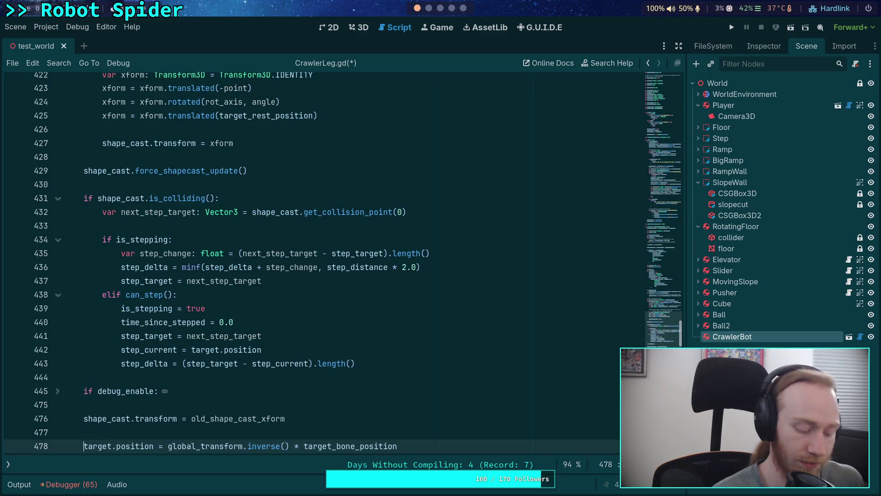
{"action": "type", "text": "#"}
{"action": "key", "text": "ctrl+z"}
{"action": "key", "text": "ctrl+z"}
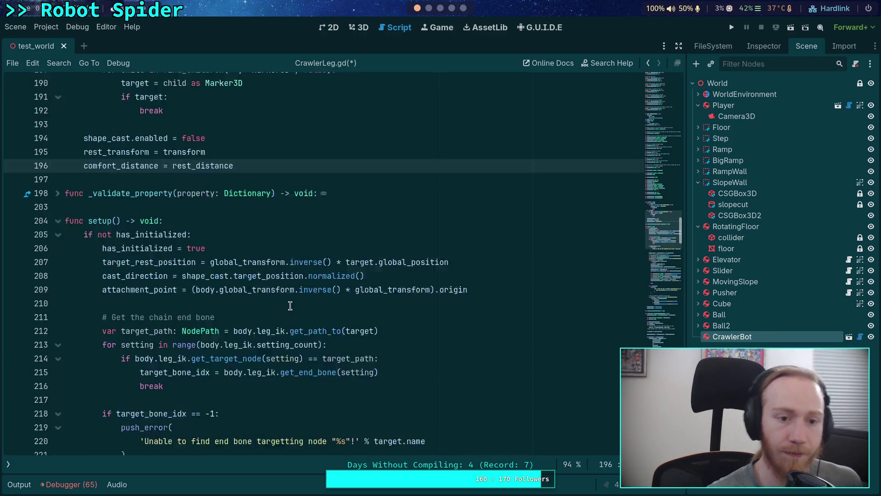
{"action": "key", "text": "ctrl+z"}
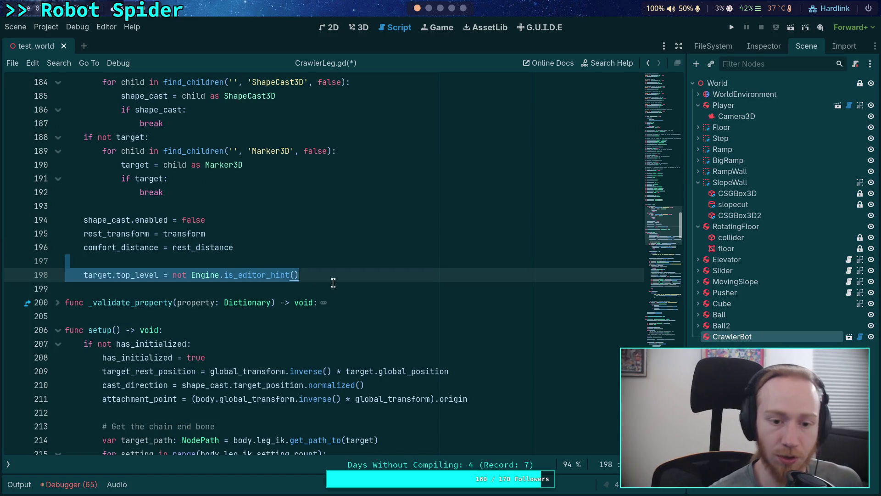
{"action": "left_click", "coordinate": [335, 276]}
Save CrawlerLeg.gd and run git diff in the terminal.
{"action": "key", "text": "ctrl+s"}
{"action": "key", "text": "super+1"}
{"action": "type", "text": "git diff"}
{"action": "key", "text": "Return"}
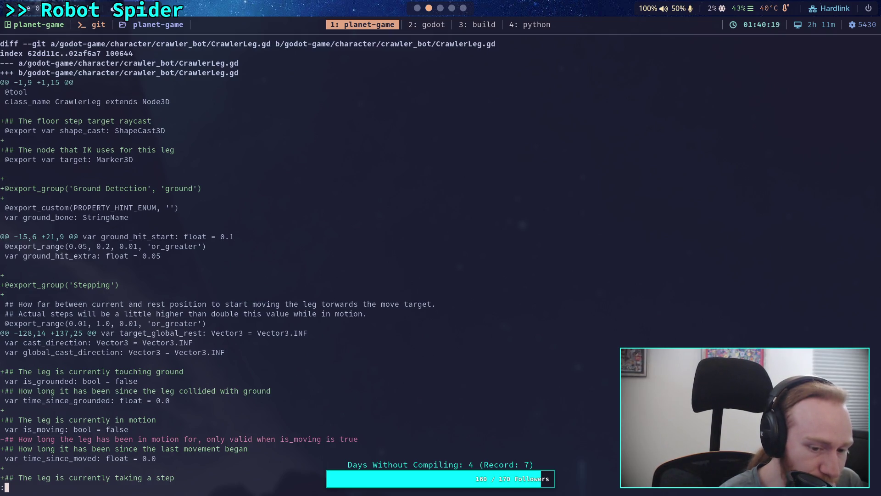
Copy the removed top-level comment from the diff, paste it back indented at line 197, and save.
{"action": "key", "text": "space"}
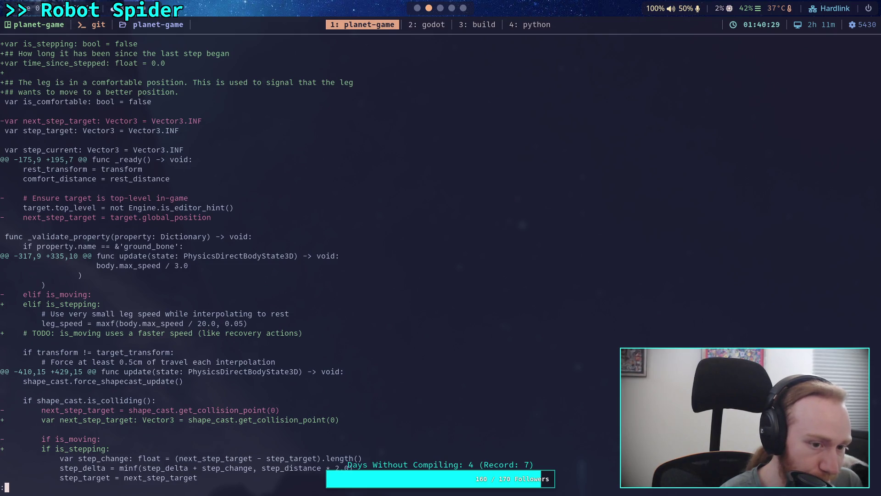
{"action": "left_click_drag", "start_coordinate": [24, 201], "coordinate": [190, 198]}
{"action": "key", "text": "super+1"}
{"action": "left_click", "coordinate": [225, 260]}
{"action": "type", "text": "# Ensure target is top-level in-game"}
{"action": "key", "text": "Home"}
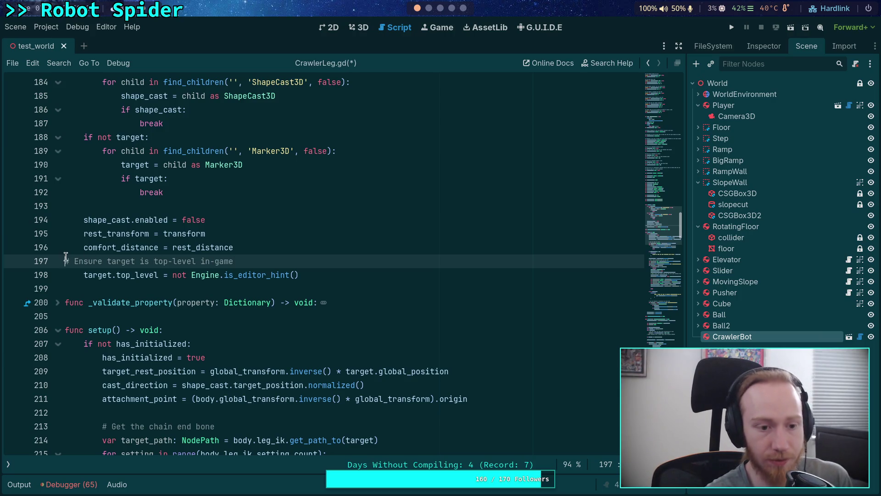
{"action": "key", "text": "Return"}
{"action": "key", "text": "Tab"}
{"action": "key", "text": "ctrl+s"}
Rerun git diff and scroll through the updated CrawlerLeg.gd changes.
{"action": "key", "text": "super+3"}
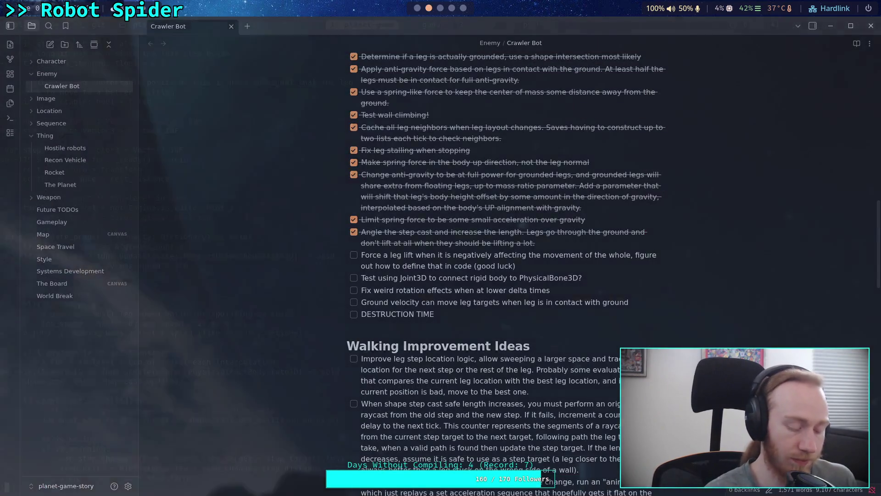
{"action": "key", "text": "super+2"}
{"action": "type", "text": "git diff"}
{"action": "key", "text": "Return"}
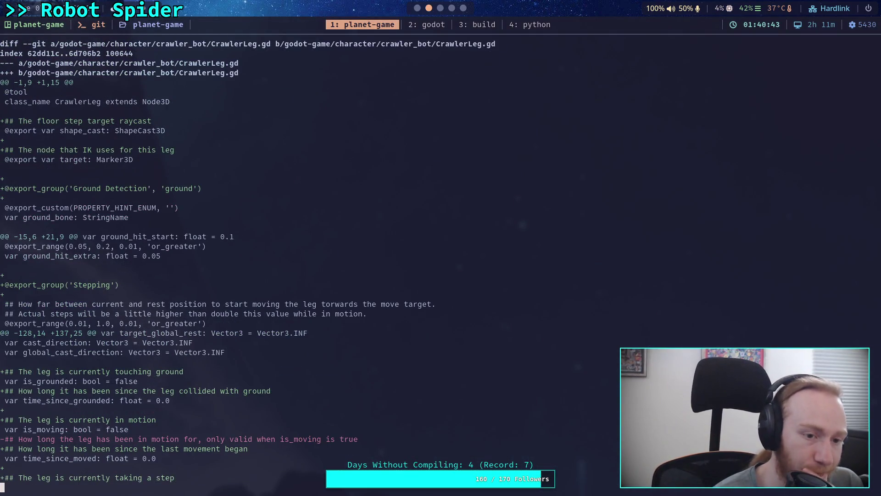
{"action": "key", "text": "space"}
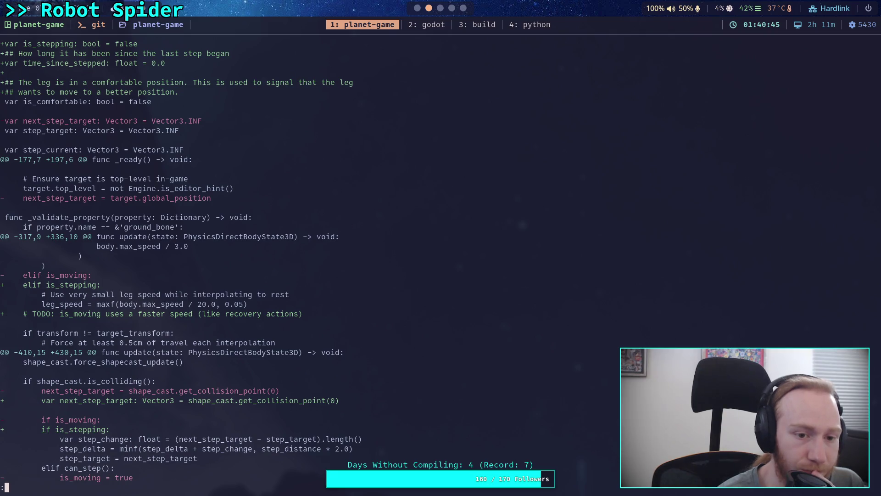
{"action": "scroll", "coordinate": [390, 256], "scroll_direction": "down", "scroll_amount": 7}
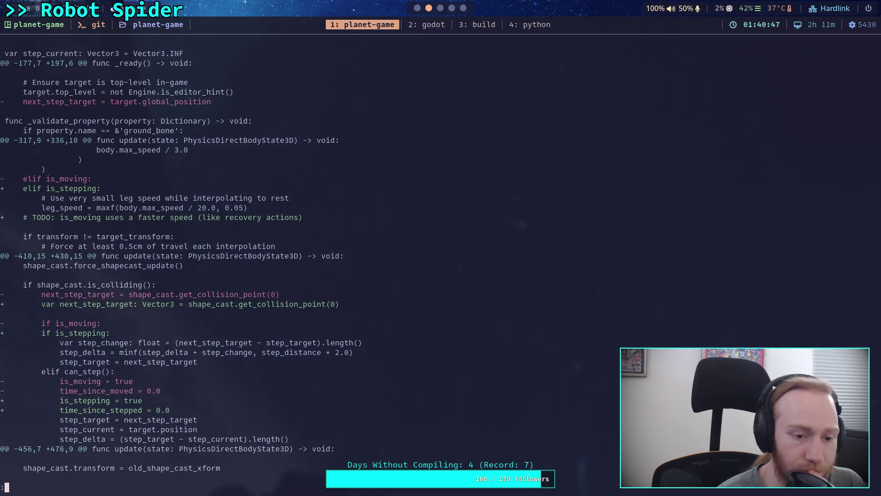
{"action": "scroll", "coordinate": [390, 257], "scroll_direction": "down", "scroll_amount": 5}
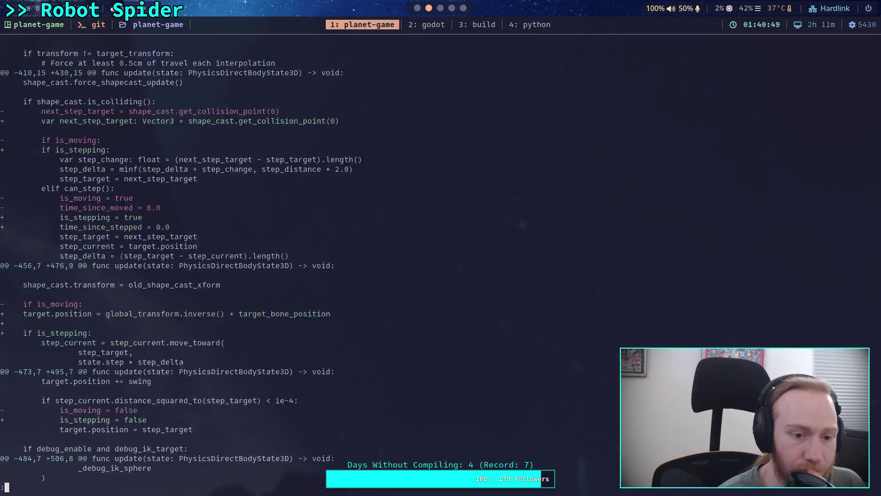
{"action": "scroll", "coordinate": [390, 257], "scroll_direction": "down", "scroll_amount": 3}
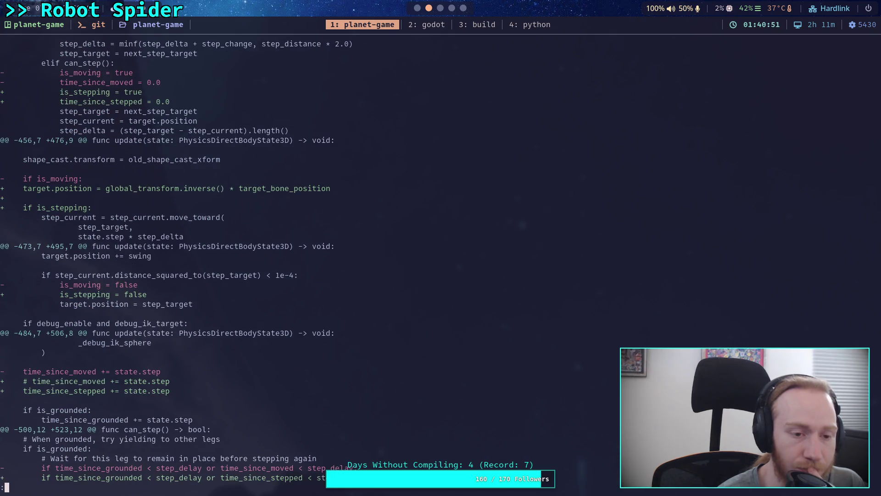
Delete the target.position line at line 479 below shape_cast.transform in CrawlerLeg.gd.
{"action": "left_click", "coordinate": [417, 8]}
{"action": "scroll", "coordinate": [314, 277], "scroll_direction": "down", "scroll_amount": 12}
{"action": "scroll", "coordinate": [314, 278], "scroll_direction": "down", "scroll_amount": 20}
{"action": "scroll", "coordinate": [265, 235], "scroll_direction": "up", "scroll_amount": 3}
{"action": "scroll", "coordinate": [269, 248], "scroll_direction": "down", "scroll_amount": 15}
{"action": "scroll", "coordinate": [269, 255], "scroll_direction": "down", "scroll_amount": 12}
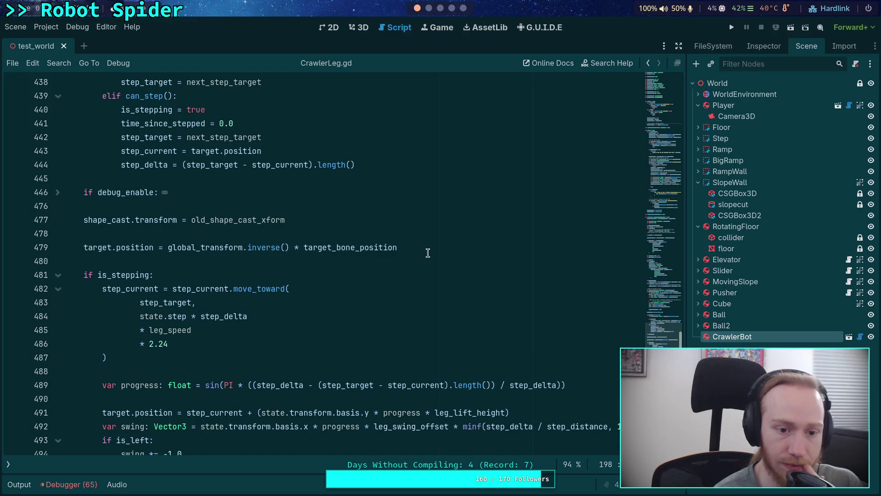
{"action": "left_click_drag", "start_coordinate": [428, 253], "coordinate": [423, 229]}
{"action": "key", "text": "BackSpace"}
{"action": "key", "text": "BackSpace"}
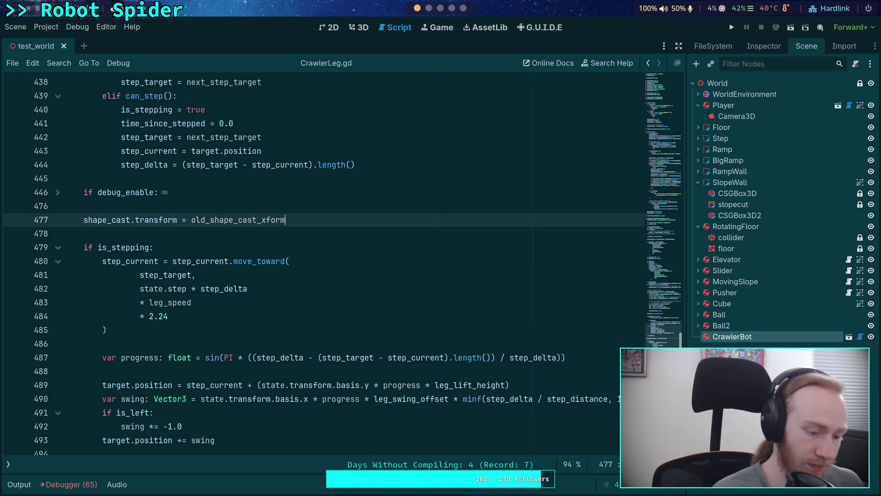
Rerun git diff and page through to the Crawler Bot.md notes changes.
{"action": "key", "text": "super+2"}
{"action": "type", "text": "git diff"}
{"action": "key", "text": "Return"}
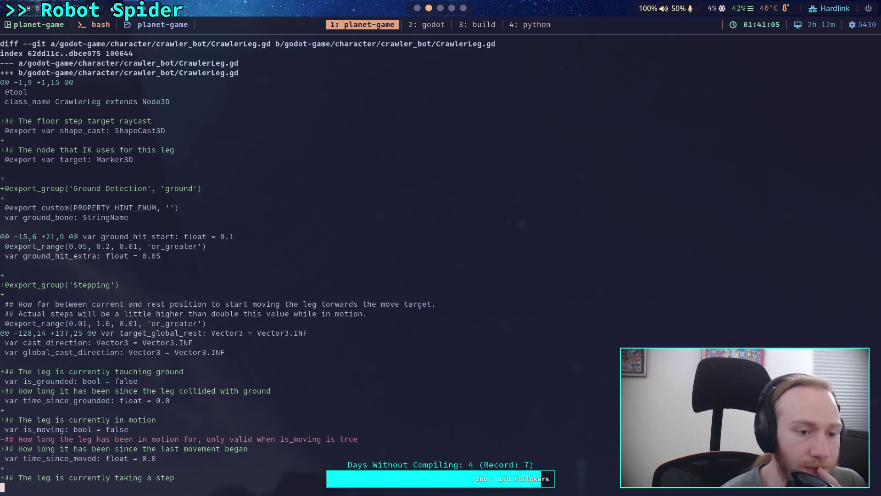
{"action": "key", "text": "space"}
{"action": "key", "text": "Down"}
{"action": "key", "text": "Down"}
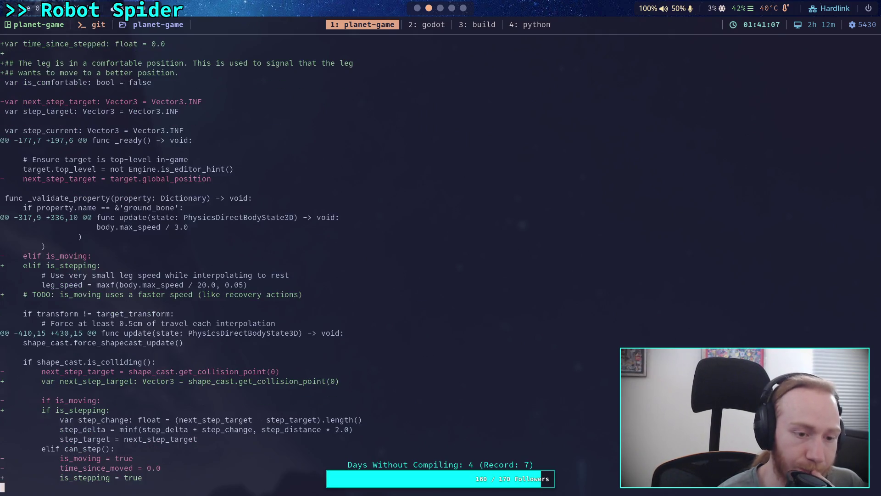
{"action": "key", "text": "space"}
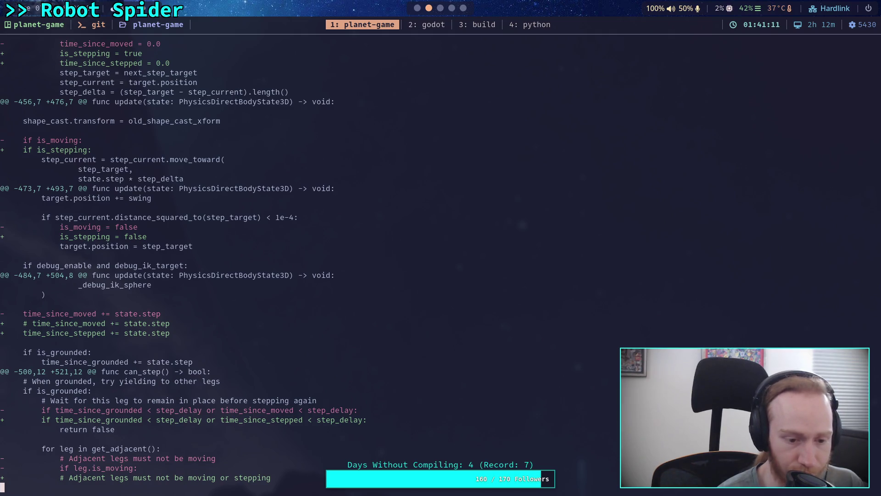
{"action": "key", "text": "space"}
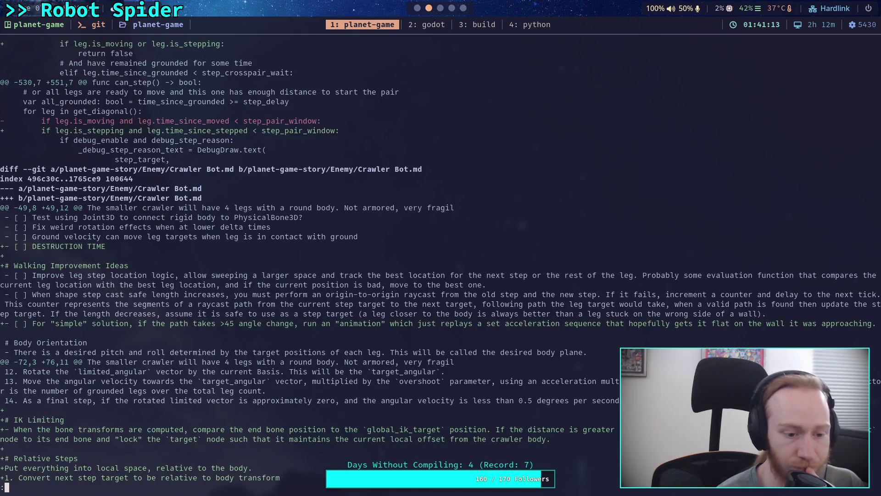
Quit the diff and run git status to list the modified files.
{"action": "key", "text": "space"}
{"action": "type", "text": "qgit "}
{"action": "type", "text": "status"}
{"action": "key", "text": "Return"}
{"action": "type", "text": "ad"}
{"action": "type", "text": "d -i"}
{"action": "key", "text": "BackSpace"}
{"action": "key", "text": "BackSpace"}
{"action": "key", "text": "BackSpace"}
Stage only godot-game/character/crawler_bot/CrawlerLeg.gd with git add.
{"action": "type", "text": "add go"}
{"action": "key", "text": "Tab"}
{"action": "type", "text": "ch"}
{"action": "key", "text": "Tab"}
{"action": "type", "text": "cr"}
{"action": "key", "text": "Tab"}
{"action": "type", "text": "cr"}
{"action": "key", "text": "Tab"}
{"action": "type", "text": "L"}
{"action": "key", "text": "Tab"}
{"action": "key", "text": "Return"}
Review the staged changes with git diff --staged, then start git commit.
{"action": "type", "text": "git diff"}
{"action": "type", "text": " --staged"}
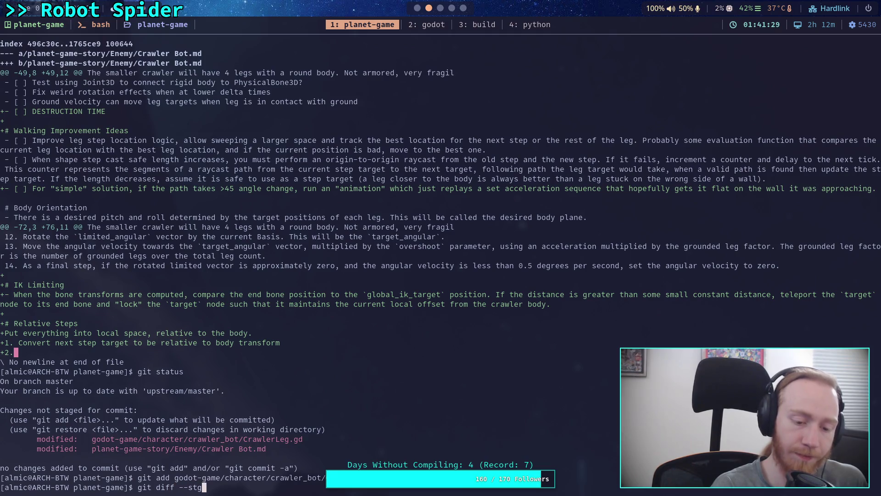
{"action": "key", "text": "Return"}
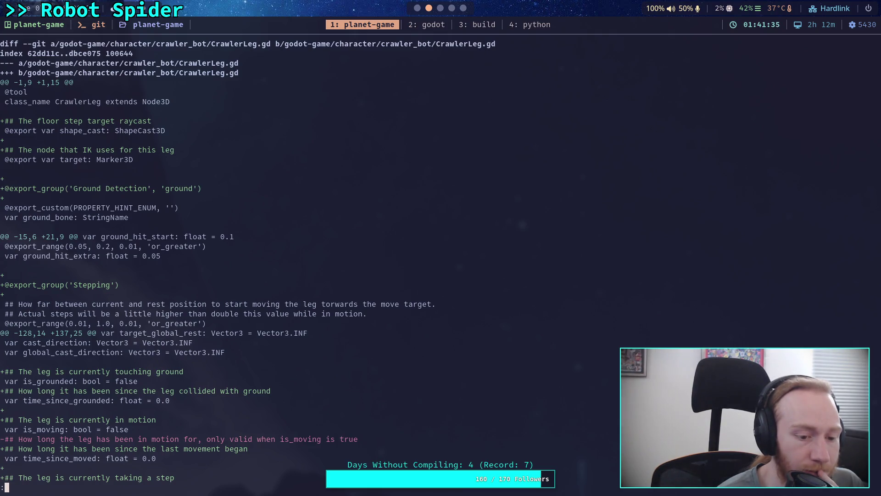
{"action": "key", "text": "space"}
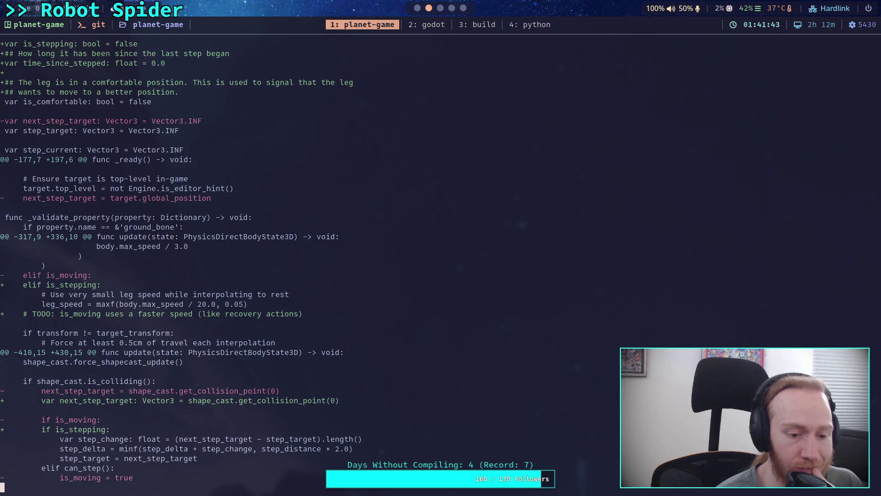
{"action": "key", "text": "space"}
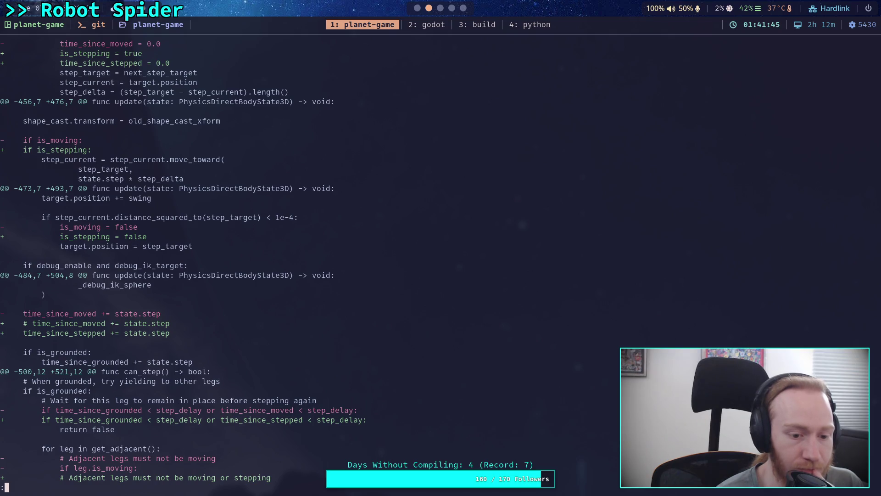
{"action": "scroll", "coordinate": [302, 257], "scroll_direction": "down", "scroll_amount": 4}
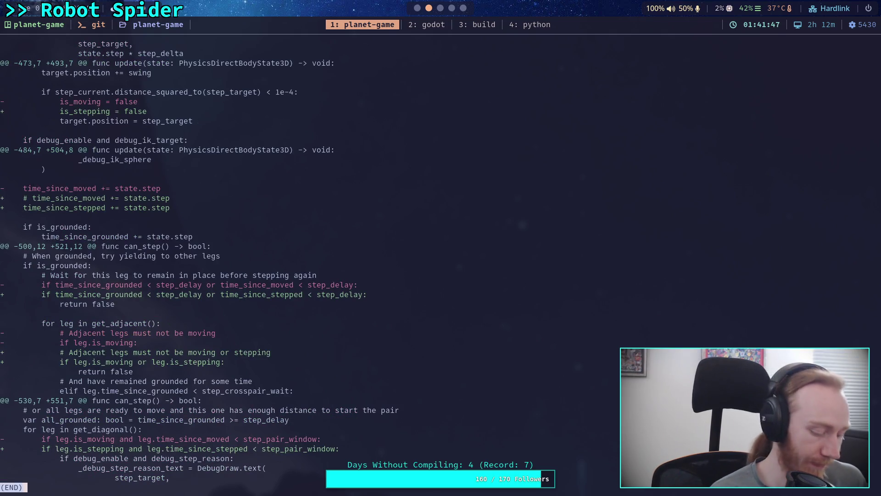
{"action": "type", "text": "qgit commit"}
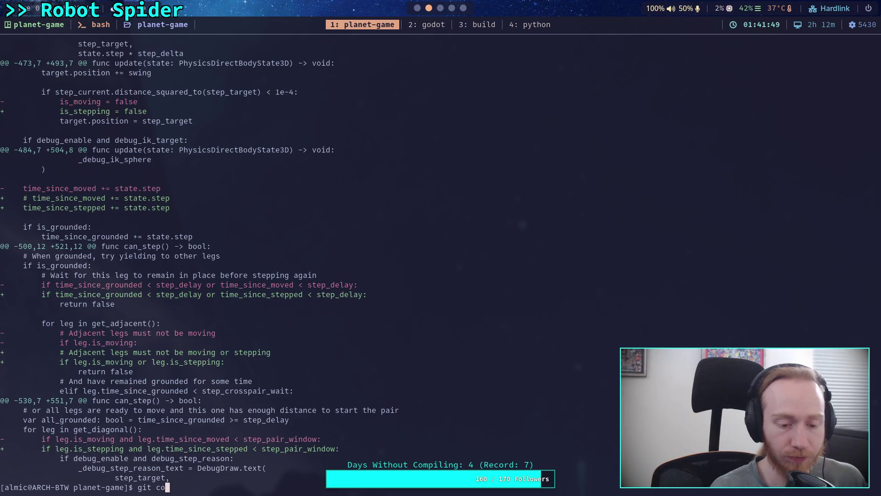
{"action": "key", "text": "Return"}
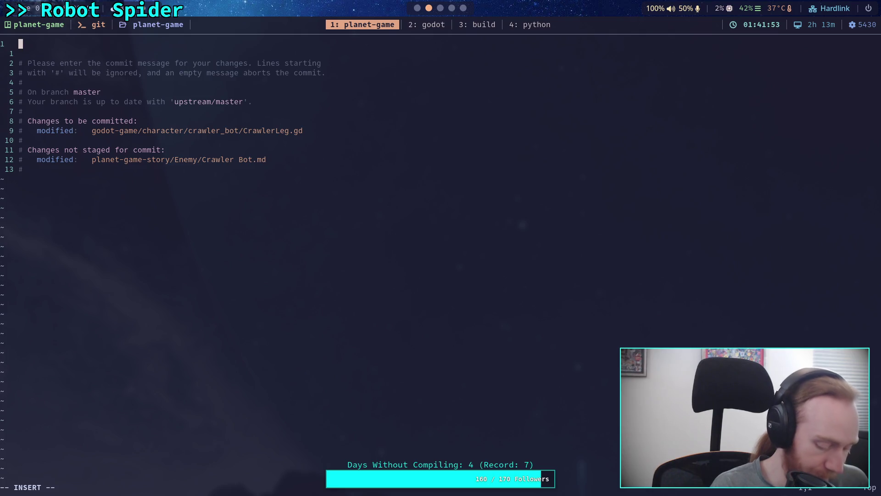
Write the summary 'Change is_moving to is_stepping in CrawlerLeg' and the bullet '- Also add parameter groups'.
{"action": "type", "text": "Change is_moving to "}
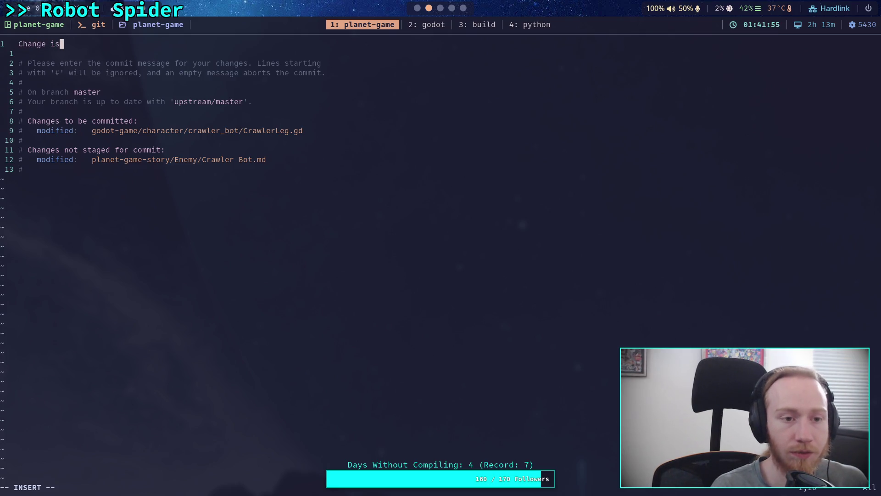
{"action": "type", "text": "is_steppi"}
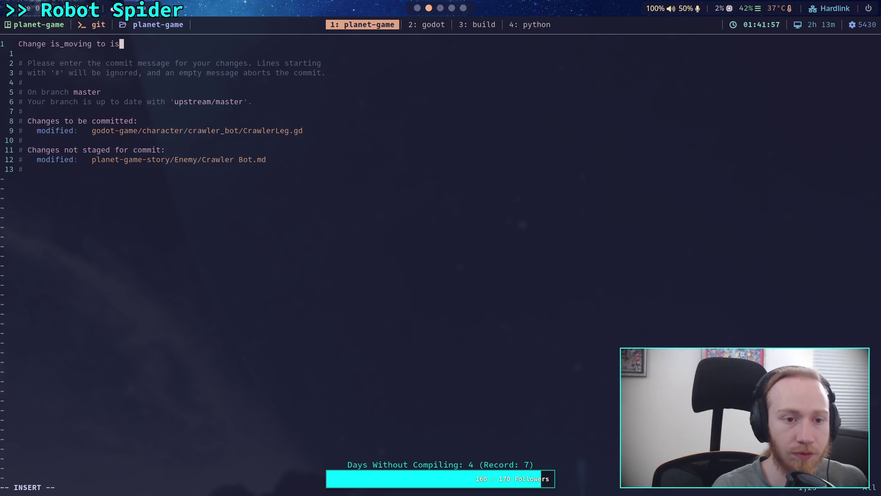
{"action": "key", "text": "BackSpace"}
{"action": "type", "text": "ng in CrawlerLeg"}
{"action": "key", "text": "Return"}
{"action": "key", "text": "Return"}
{"action": "type", "text": "- Also add parameter groups"}
Add a note that is_moving may serve special movement like recovering after a fall, then save with :wq.
{"action": "key", "text": "Return"}
{"action": "type", "text": "-"}
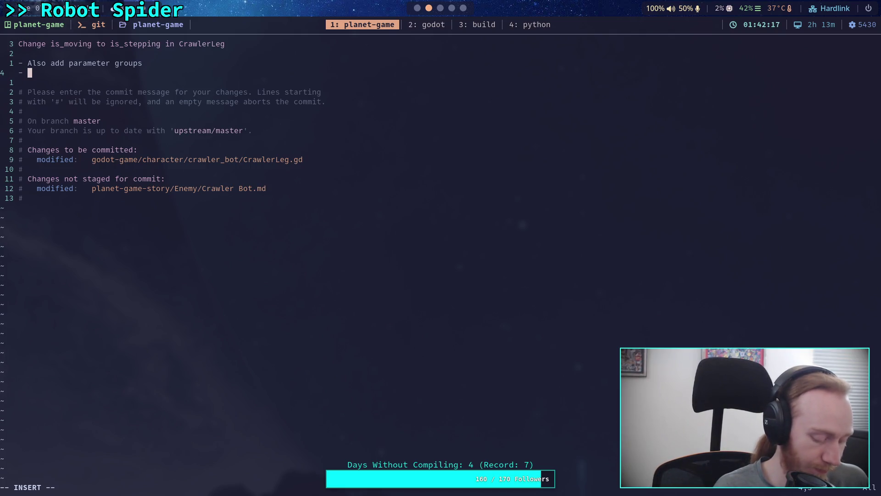
{"action": "type", "text": "is_moving may be used for special movement actions that"}
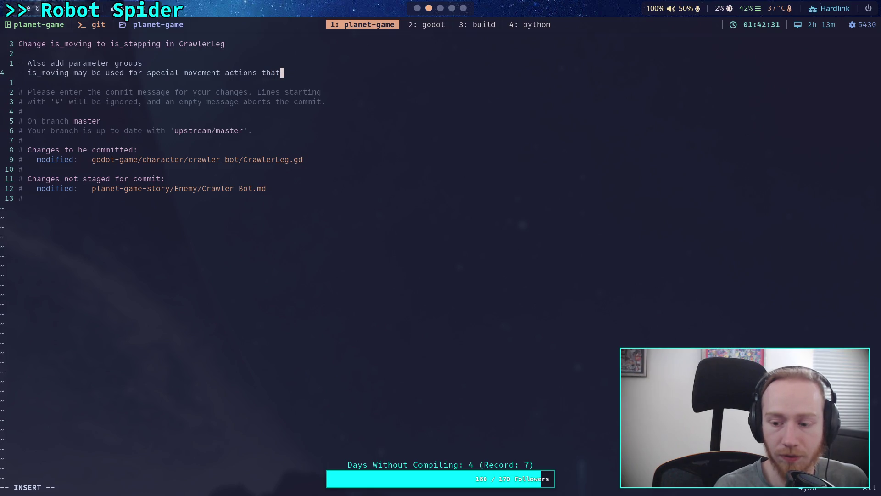
{"action": "key", "text": "Return"}
{"action": "type", "text": "are di"}
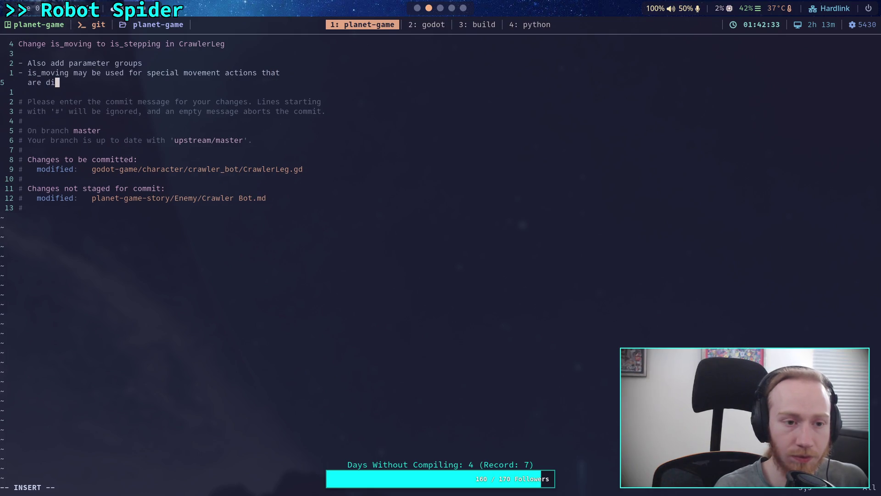
{"action": "type", "text": "fferent "}
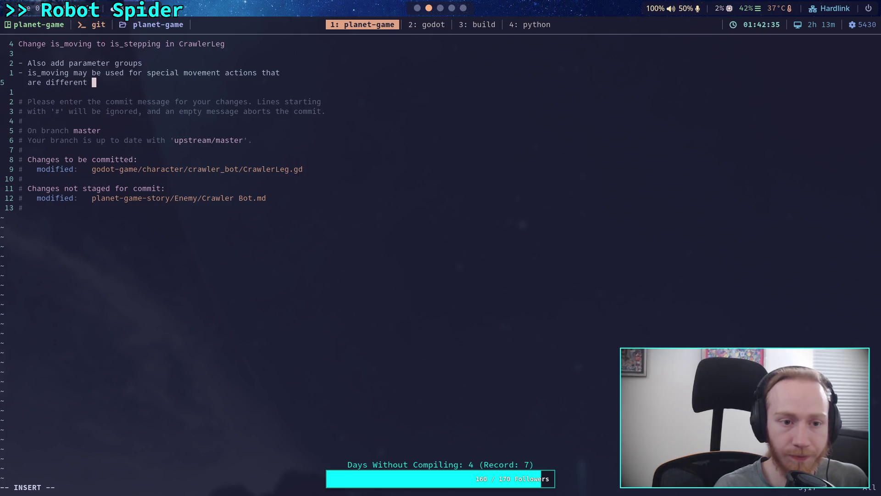
{"action": "type", "text": "from walking, like recovering after a fall"}
{"action": "key", "text": "Escape"}
{"action": "type", "text": ":wq"}
{"action": "key", "text": "Return"}
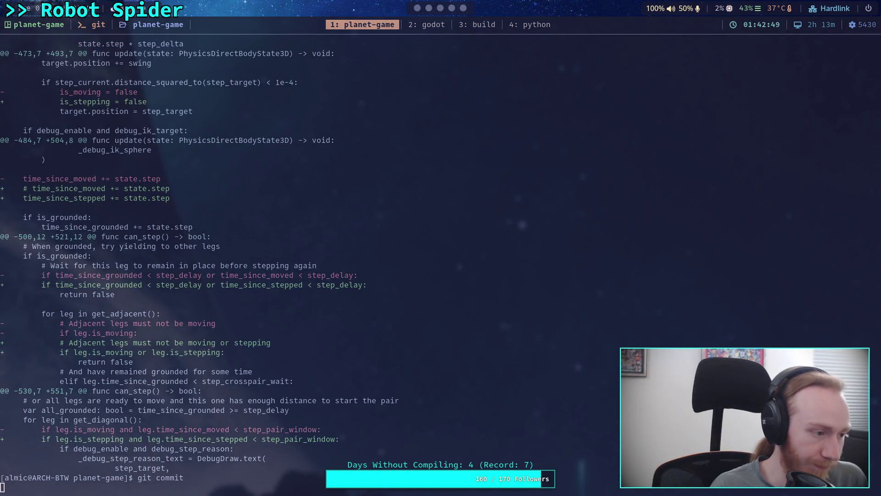
Push commit 3bc871b to the remote master branch with git push.
{"action": "type", "text": "git push"}
{"action": "key", "text": "Return"}
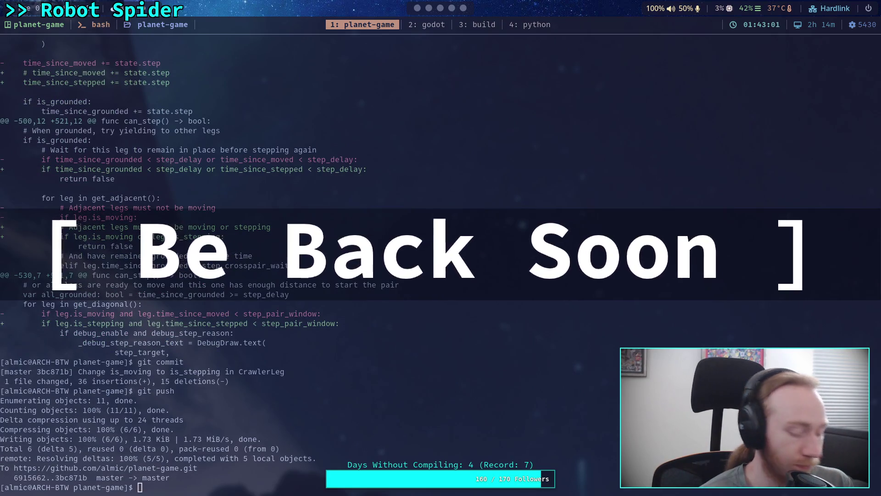
{"action": "key", "text": "super+2"}
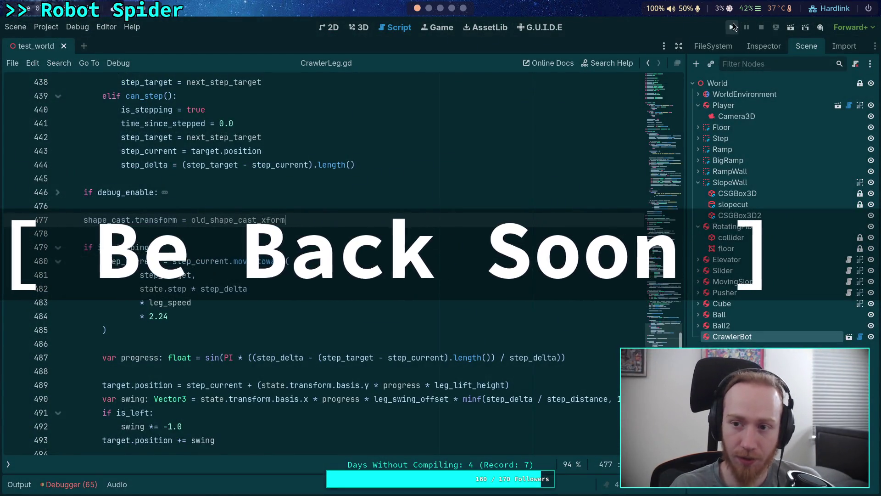
Run the project again to test the committed leg changes.
{"action": "left_click", "coordinate": [733, 24]}
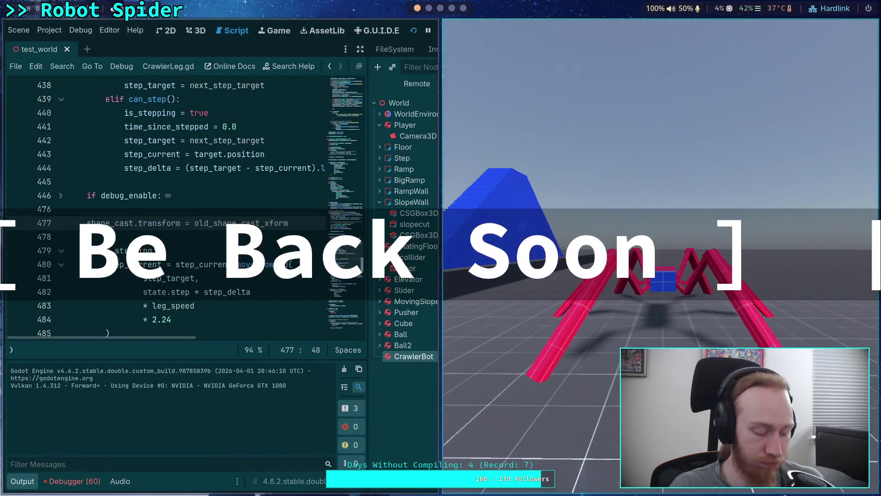
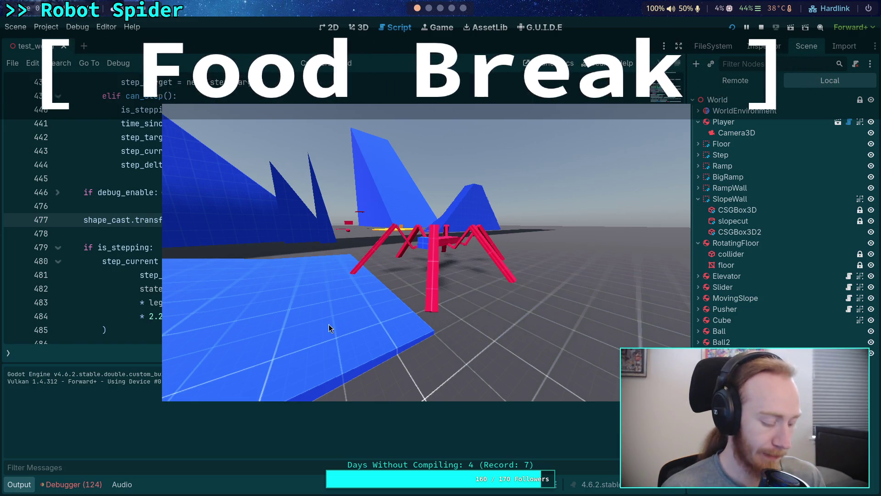
Drag the running spider game window up and left to reveal the script editor behind it.
{"action": "mouse_move", "coordinate": [359, 318]}
{"action": "left_mouse_down"}
{"action": "mouse_move", "coordinate": [264, 209]}
{"action": "mouse_move", "coordinate": [188, 206]}
{"action": "mouse_move", "coordinate": [445, 202]}
{"action": "mouse_move", "coordinate": [450, 229]}
{"action": "mouse_move", "coordinate": [428, 259]}
{"action": "mouse_move", "coordinate": [315, 320]}
{"action": "mouse_move", "coordinate": [273, 320]}
{"action": "left_mouse_up"}
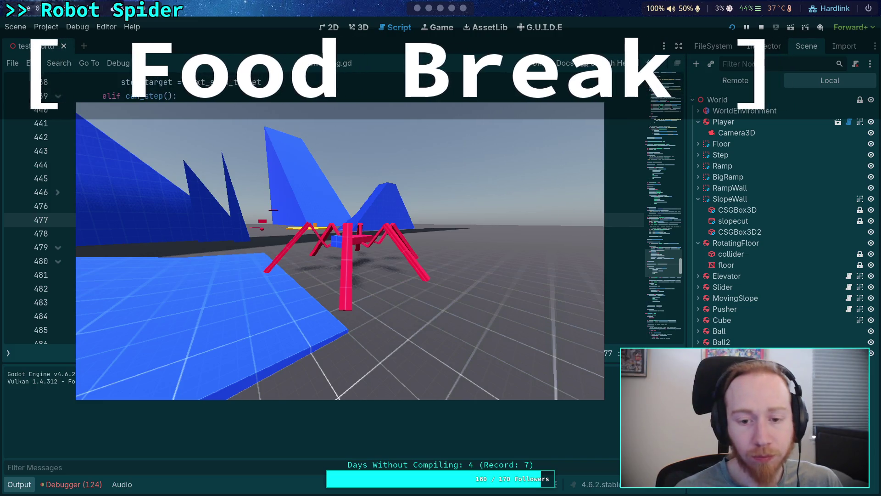
Show the Debugger's Errors list and scroll to the Camera3D physics interpolation warnings.
{"action": "left_click", "coordinate": [91, 484]}
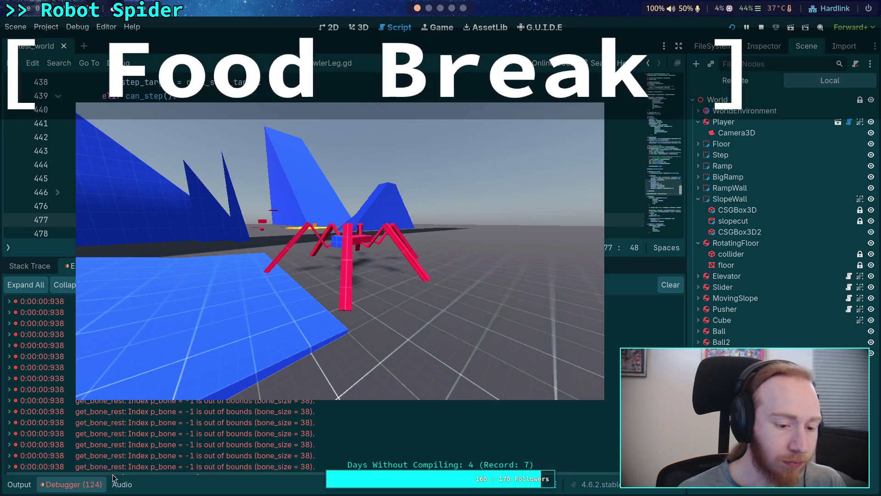
{"action": "scroll", "coordinate": [219, 450], "scroll_direction": "down", "scroll_amount": 15}
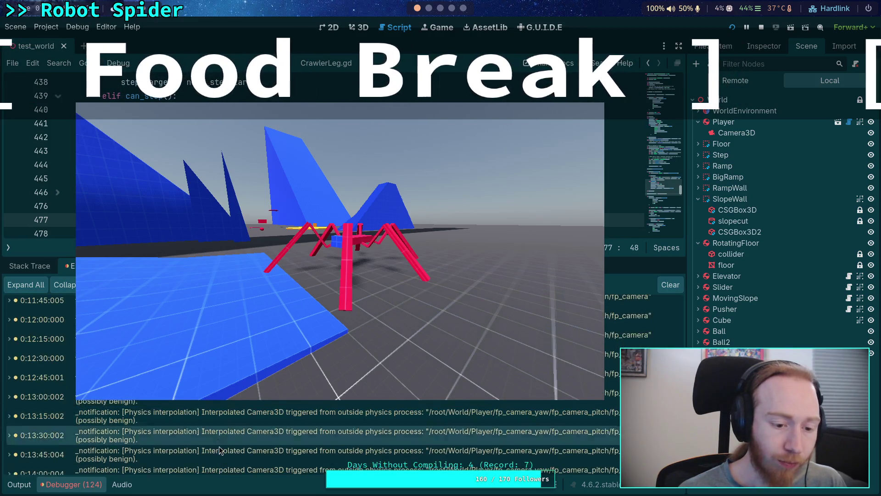
{"action": "scroll", "coordinate": [219, 450], "scroll_direction": "down", "scroll_amount": 5}
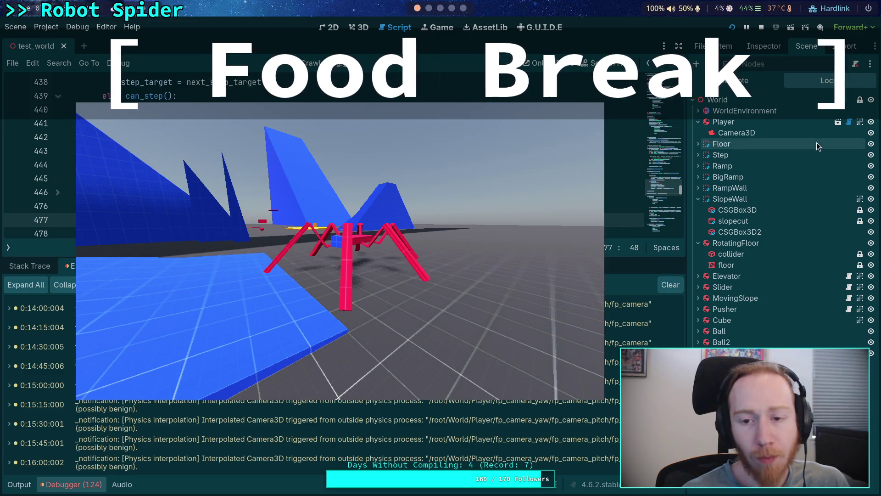
Stop the game, open the Player scene, and expand both camera yaw and pitch nodes.
{"action": "key", "text": "F8"}
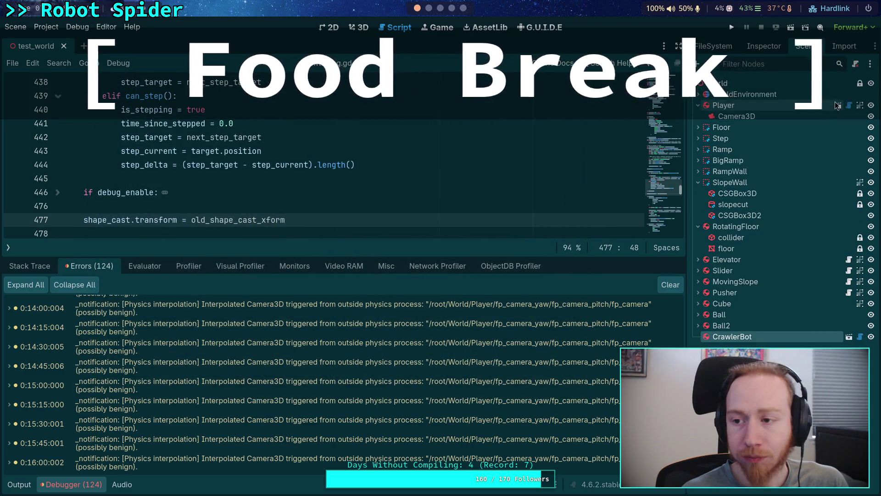
{"action": "left_click", "coordinate": [837, 105]}
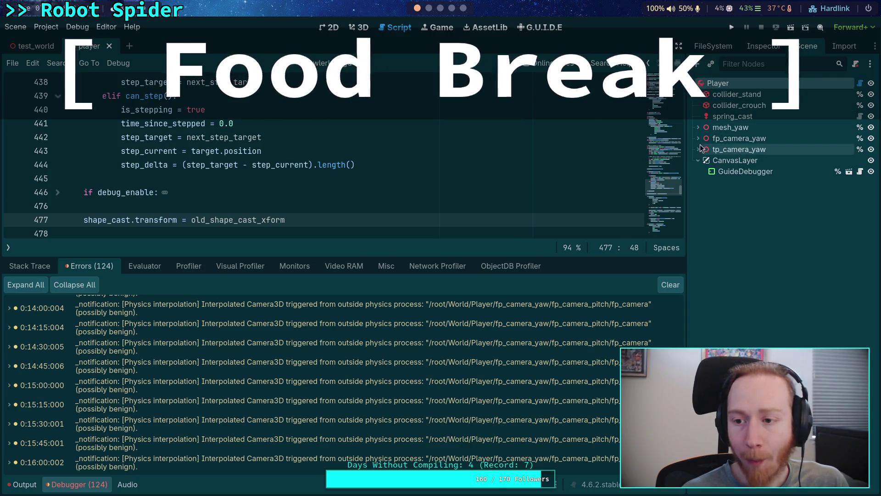
{"action": "left_click", "coordinate": [698, 138]}
{"action": "left_click", "coordinate": [742, 160]}
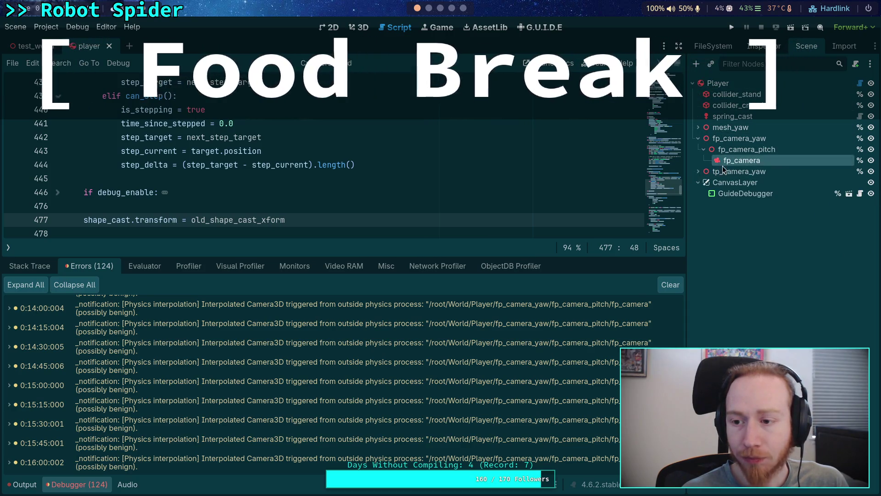
{"action": "left_click", "coordinate": [698, 171]}
{"action": "left_click", "coordinate": [704, 182]}
Review the fp_camera node's properties in the Inspector.
{"action": "left_click", "coordinate": [764, 46]}
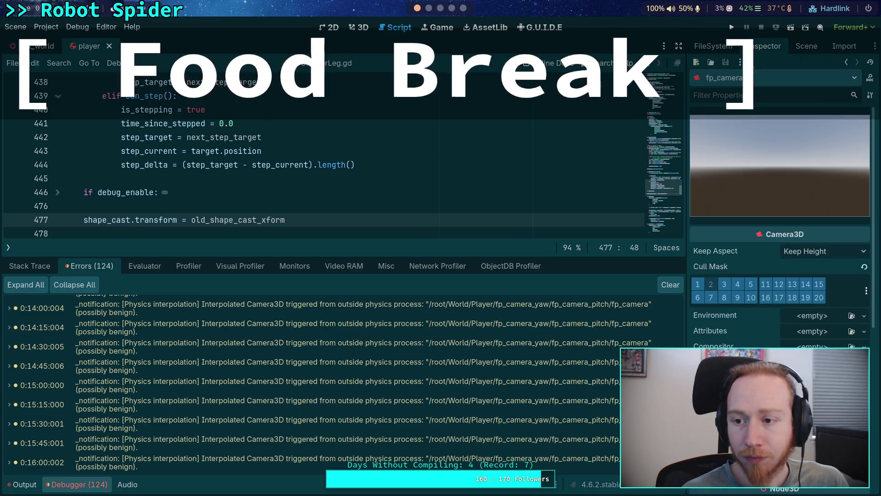
{"action": "scroll", "coordinate": [780, 207], "scroll_direction": "down", "scroll_amount": 5}
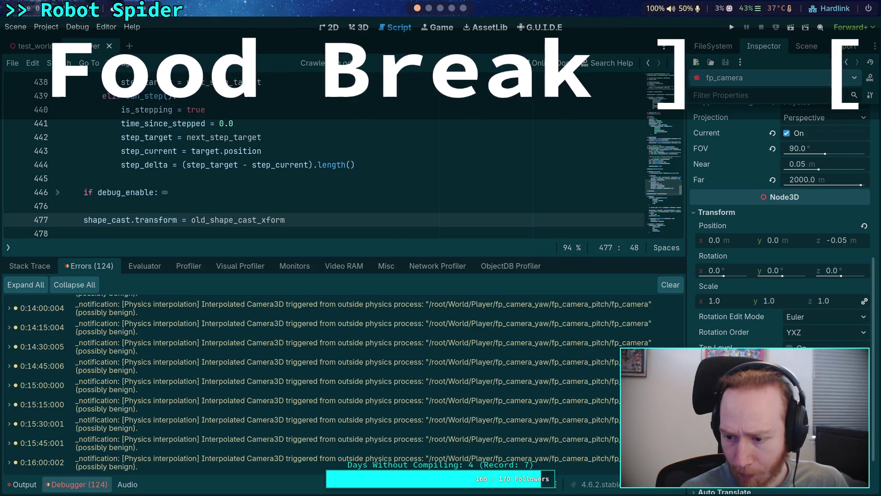
{"action": "scroll", "coordinate": [780, 206], "scroll_direction": "down", "scroll_amount": 3}
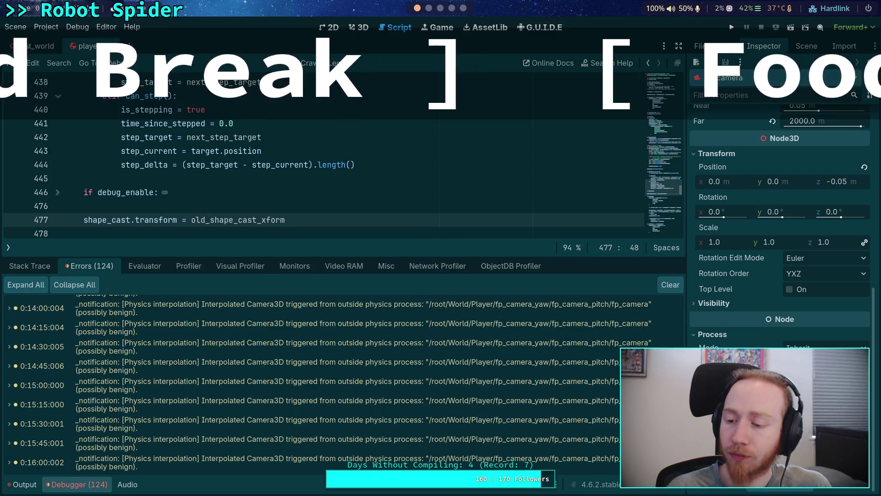
{"action": "scroll", "coordinate": [810, 165], "scroll_direction": "up", "scroll_amount": 2}
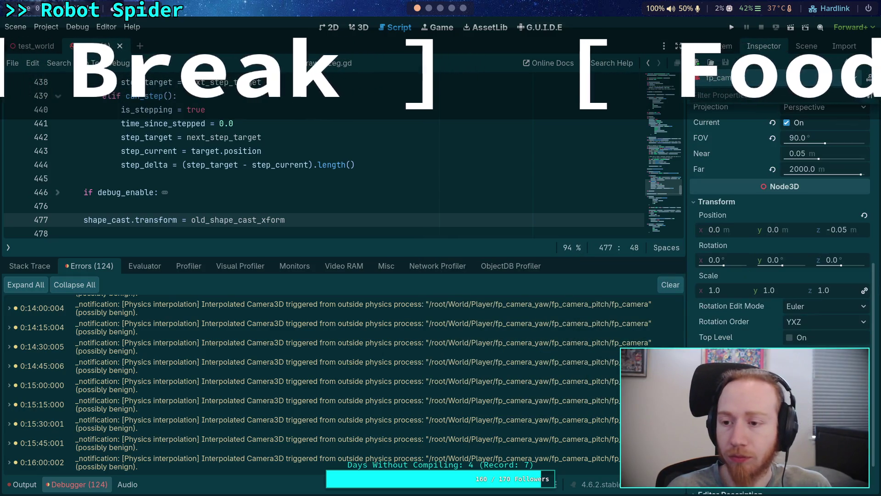
Select tp_camera and view its camera properties: FOV 75, not current.
{"action": "left_click", "coordinate": [806, 45]}
{"action": "left_click", "coordinate": [754, 206]}
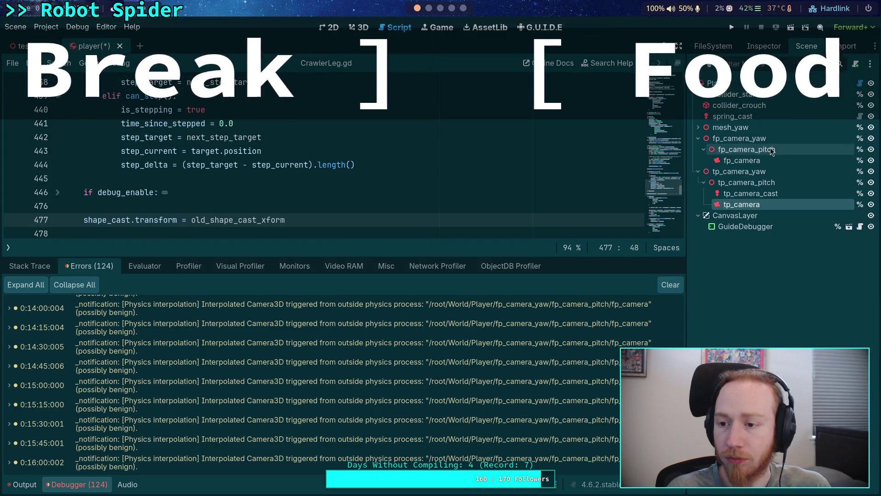
{"action": "left_click", "coordinate": [763, 46]}
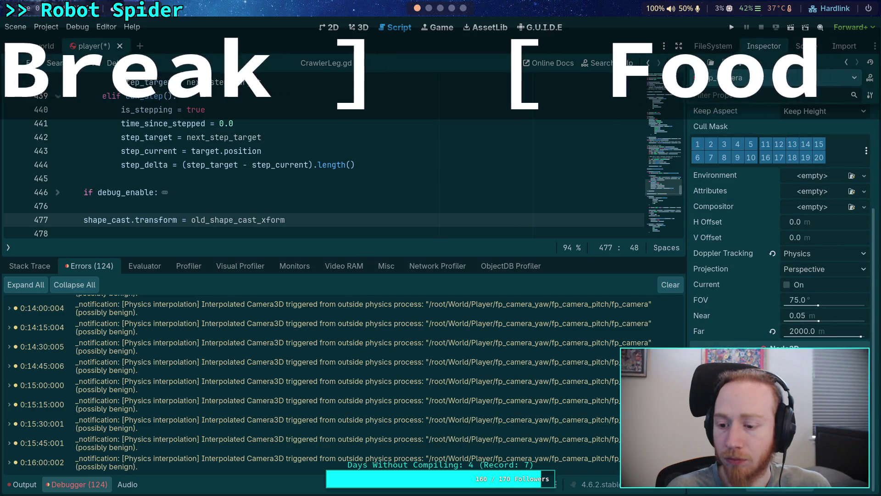
{"action": "scroll", "coordinate": [780, 230], "scroll_direction": "down", "scroll_amount": 1}
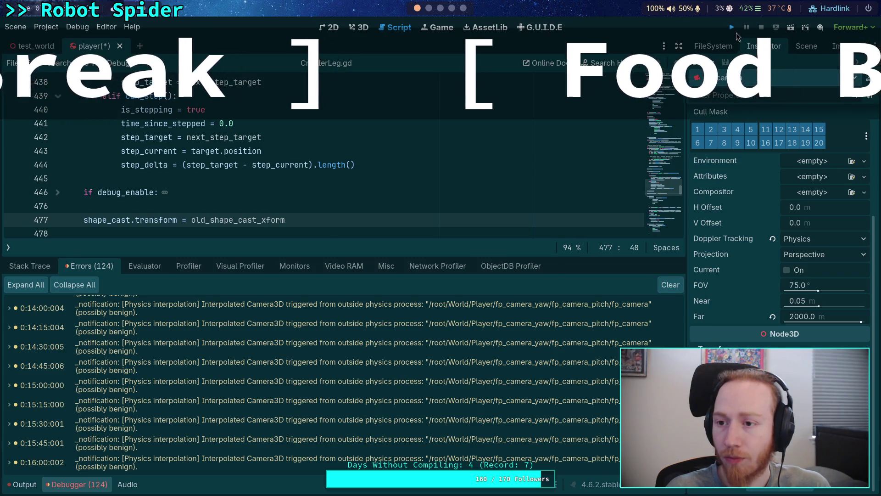
Run the project so the test world appears in a game window beside the editor.
{"action": "left_click", "coordinate": [732, 29]}
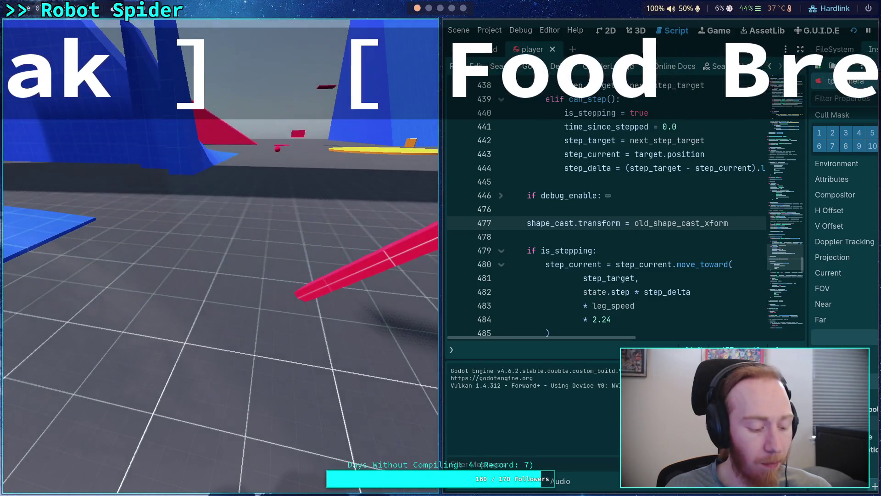
{"action": "key", "text": "super+v"}
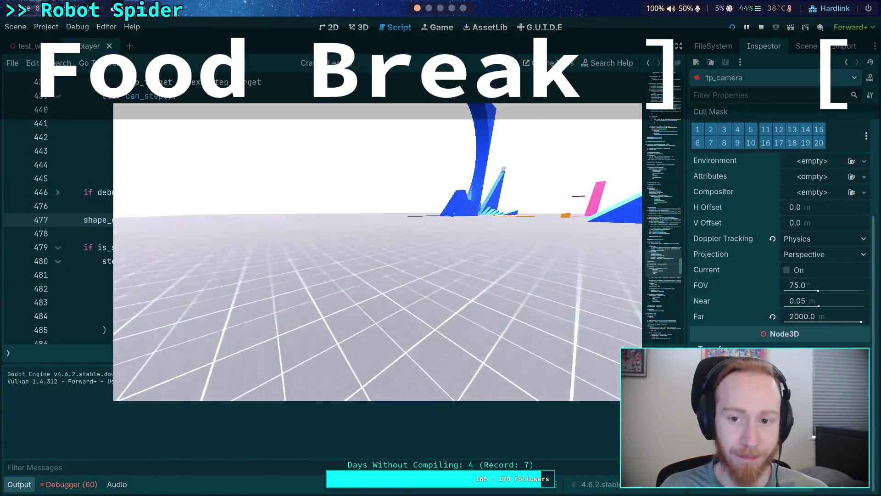
Stop the game, check the Debug menu options, and relaunch the project.
{"action": "left_click", "coordinate": [761, 28]}
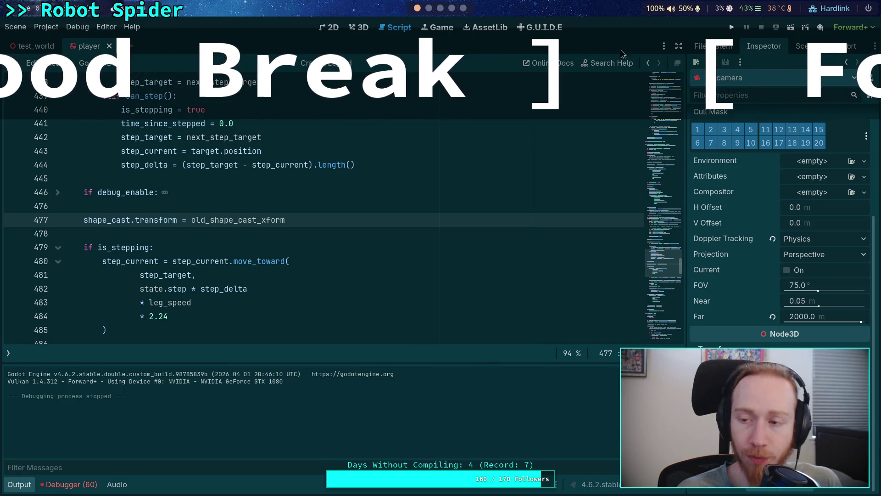
{"action": "left_click", "coordinate": [75, 27]}
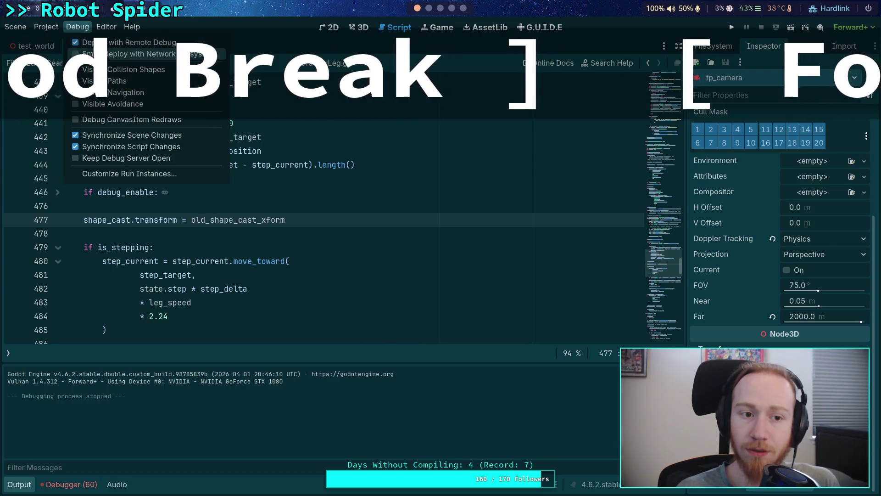
{"action": "left_click", "coordinate": [729, 29]}
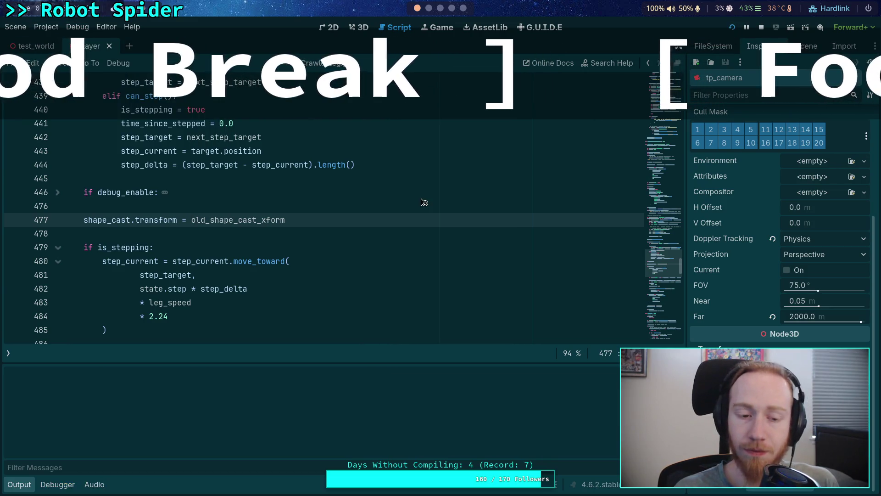
Walk the robot spider around the test world with W while turning the third-person camera.
{"action": "key", "text": "w"}
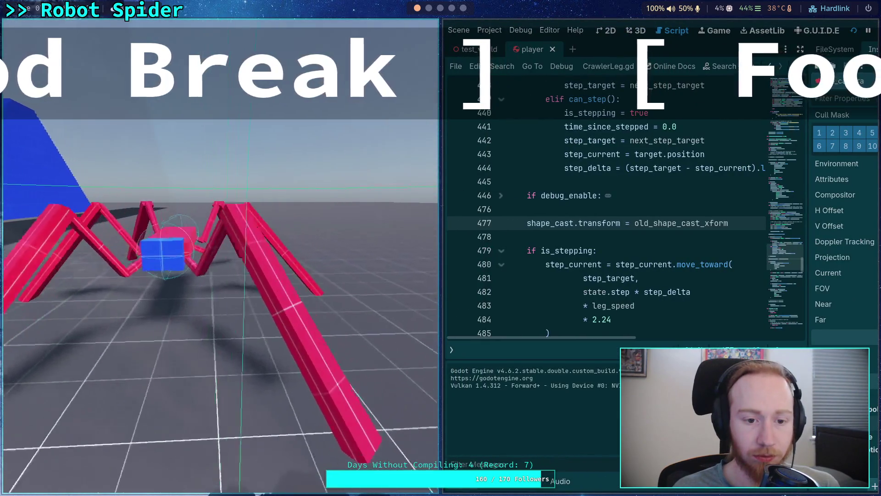
{"action": "key", "text": "w"}
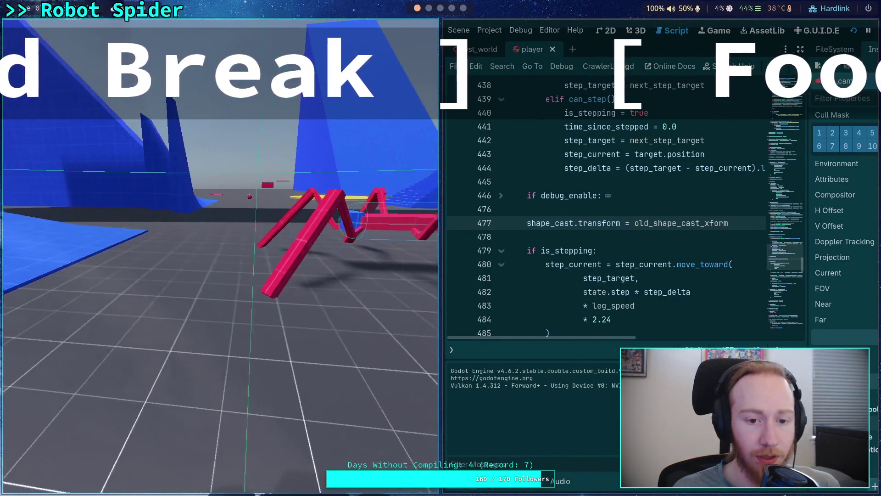
{"action": "key", "text": "w"}
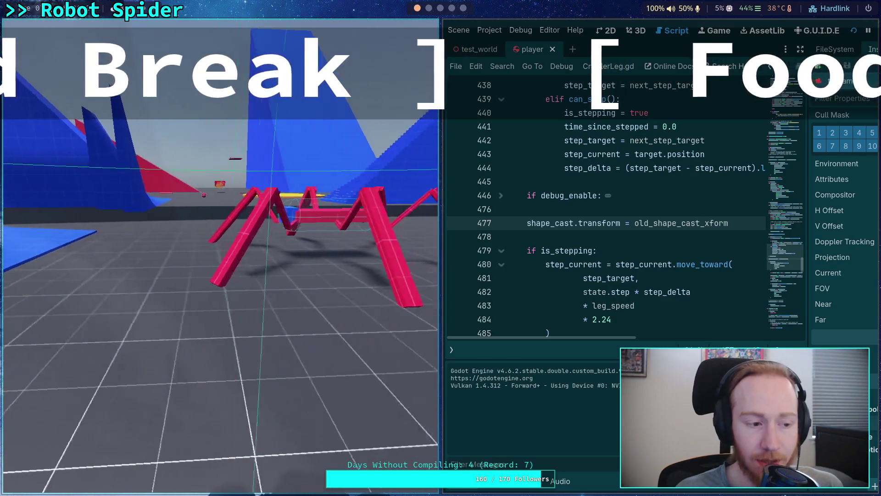
{"action": "key", "text": "w"}
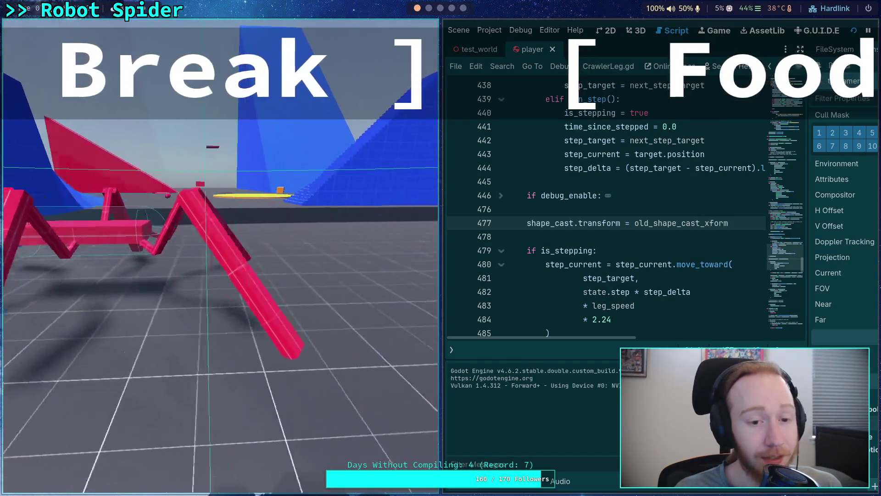
{"action": "key", "text": "w"}
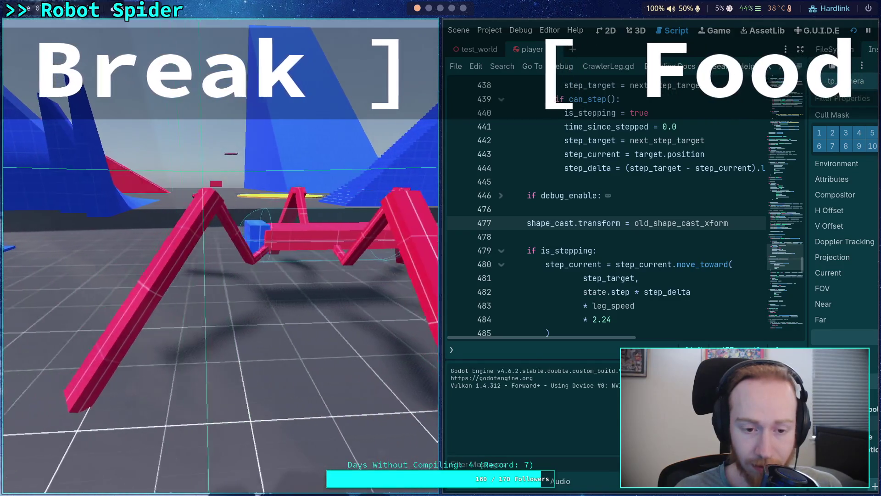
{"action": "key", "text": "w"}
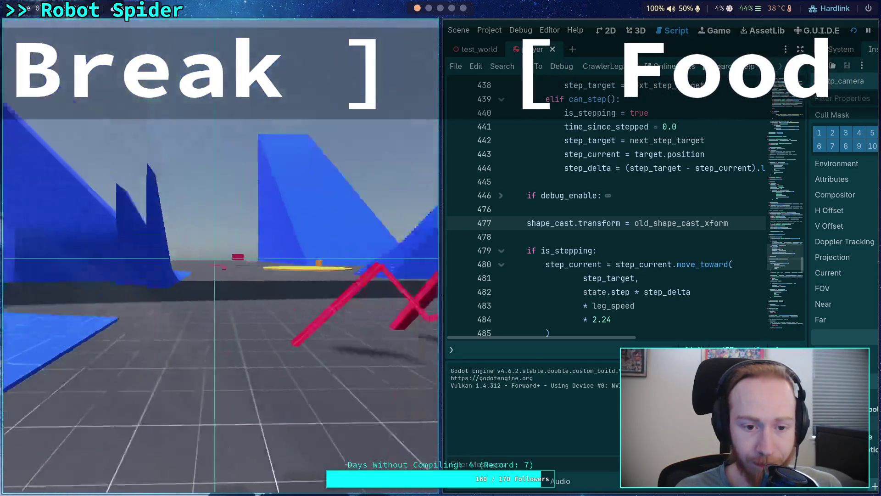
{"action": "key", "text": "w"}
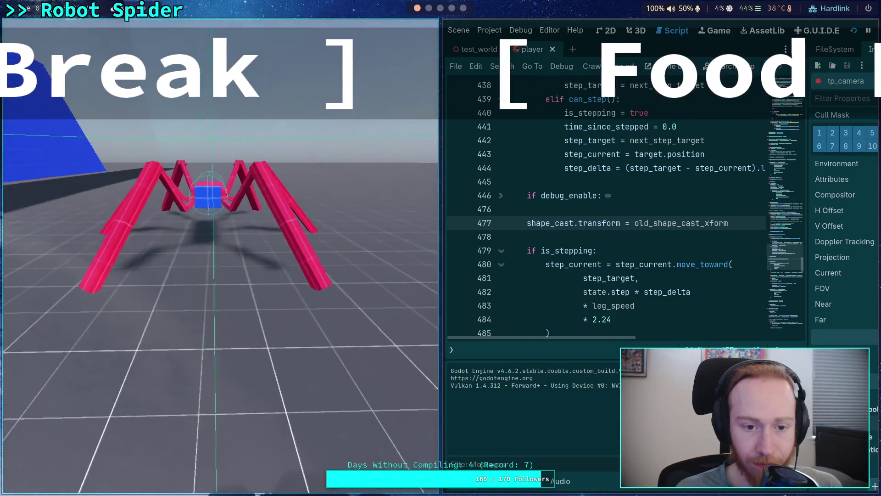